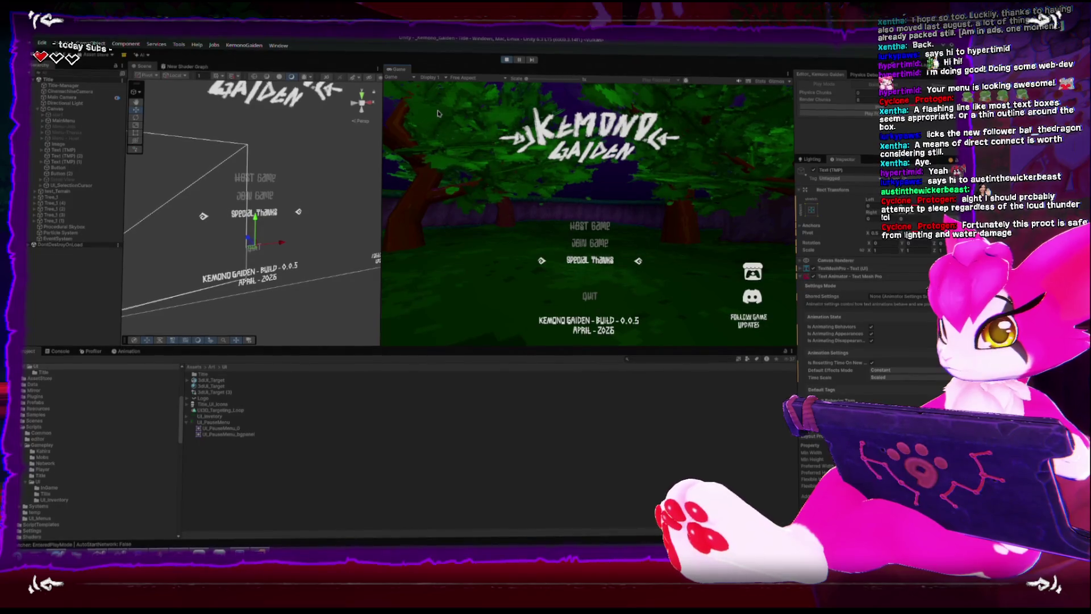
Open the Join Game screen from the title menu and return to the main menu
key(Down)
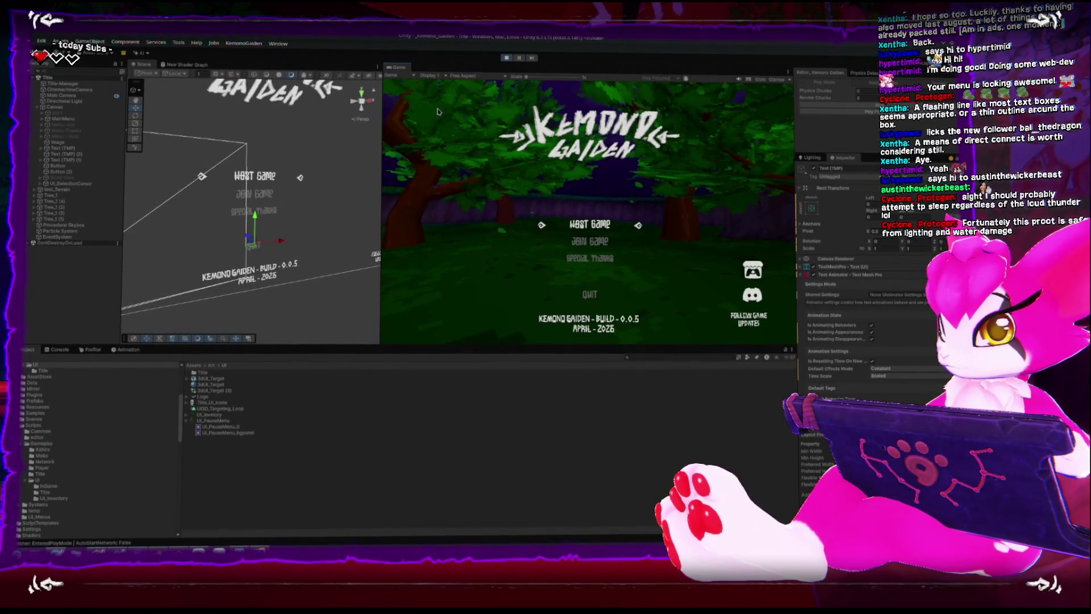
key(Return)
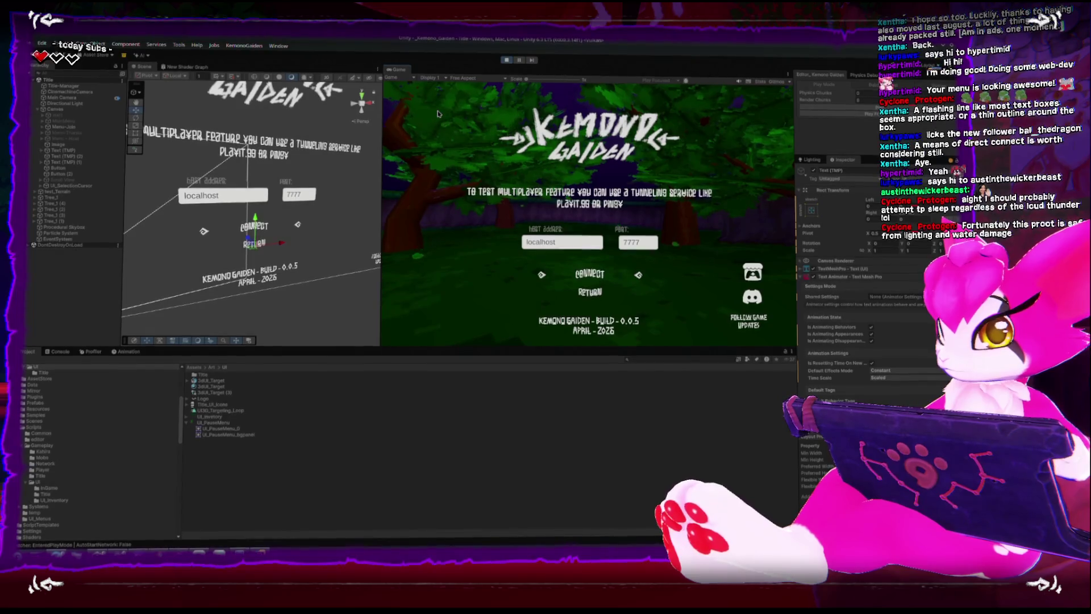
key(Return)
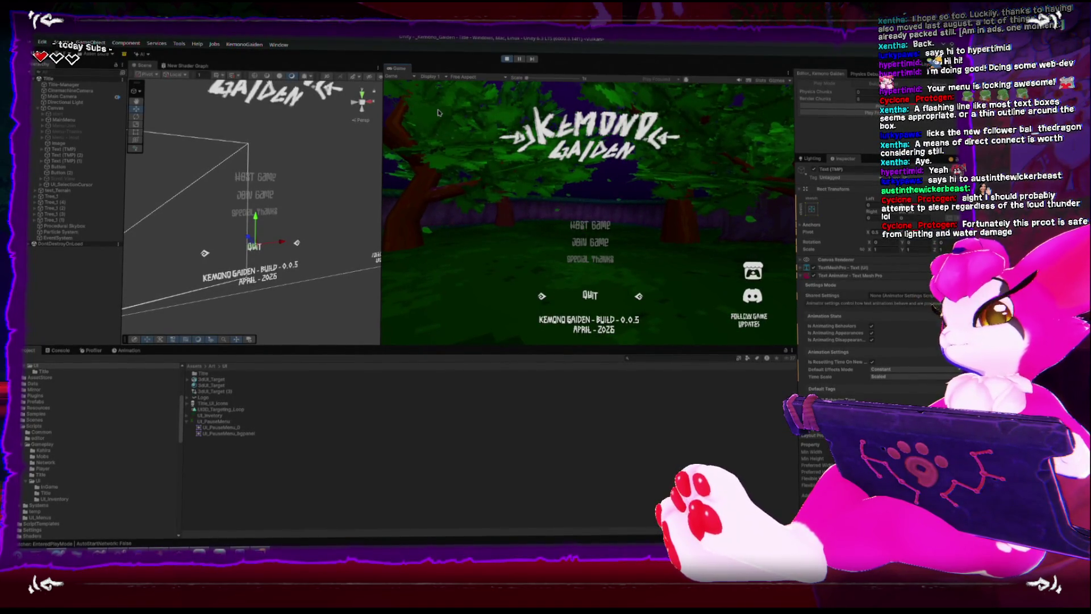
Open the Special Thanks credits screen, then exit Play mode and switch to the code editor
key(Up)
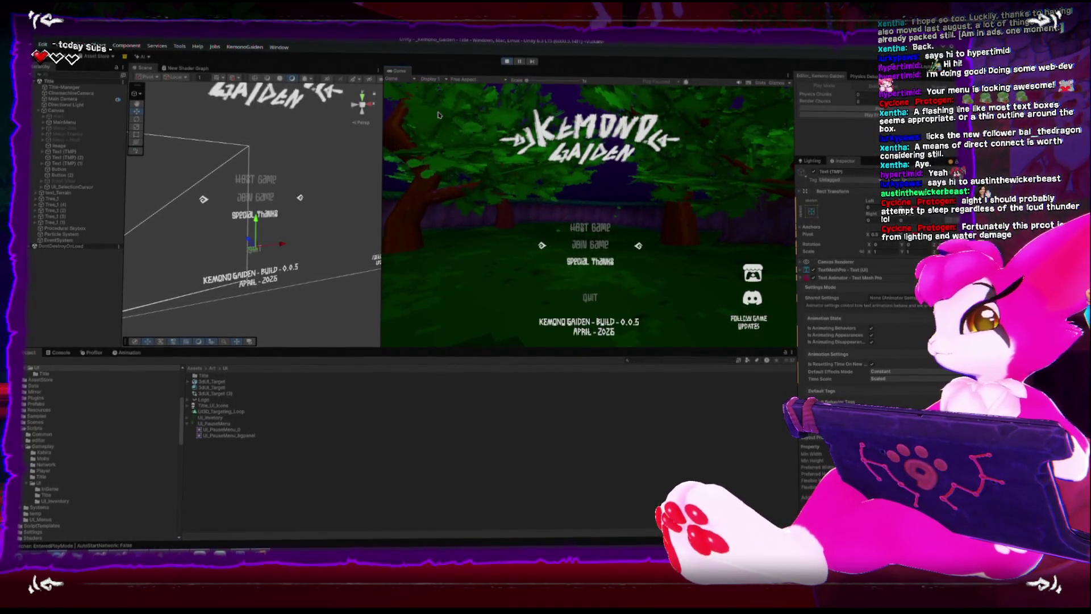
key(Up)
key(Down)
key(Down)
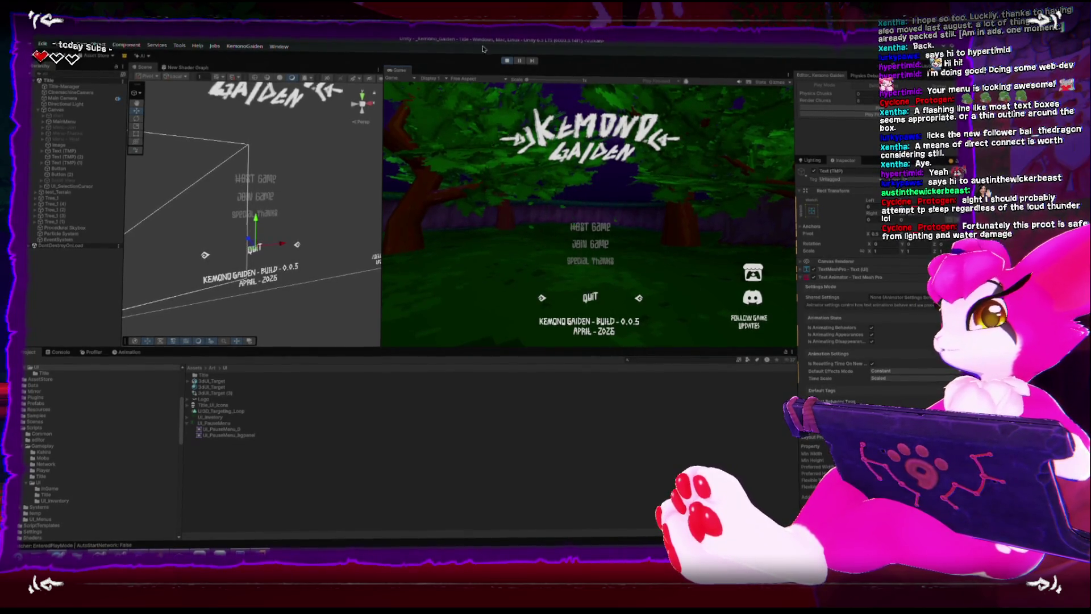
key(Up)
key(Up)
key(Return)
key(ctrl+p)
key(alt+Tab)
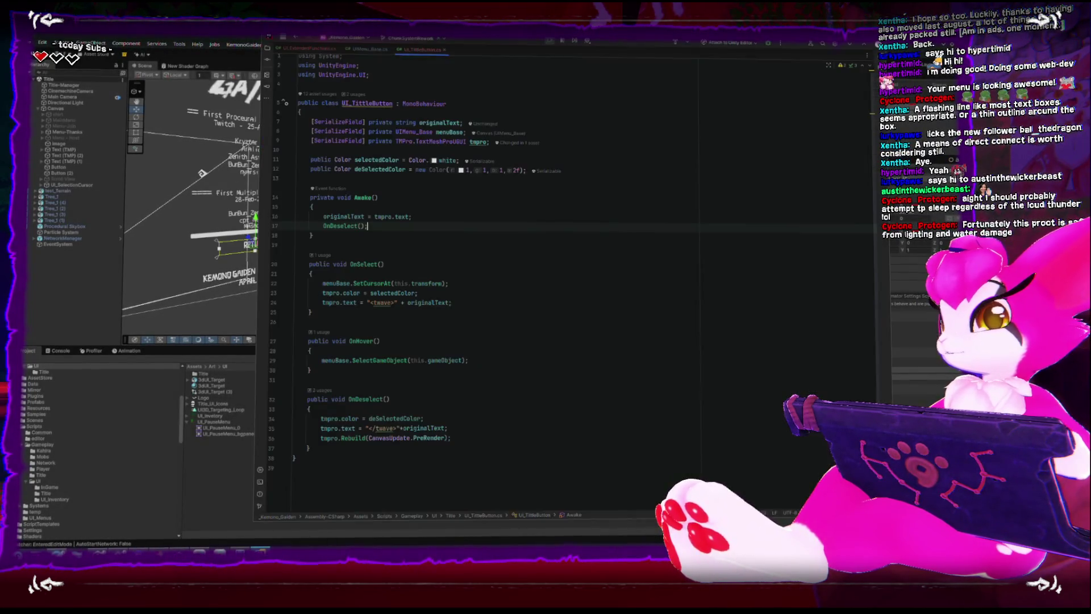
Add 'private void OnDisable() { OnDeselect(); }' after OnDeselect in UI_TittleButton.cs, then return to Unity
click(557, 448)
key(Return)
key(Return)
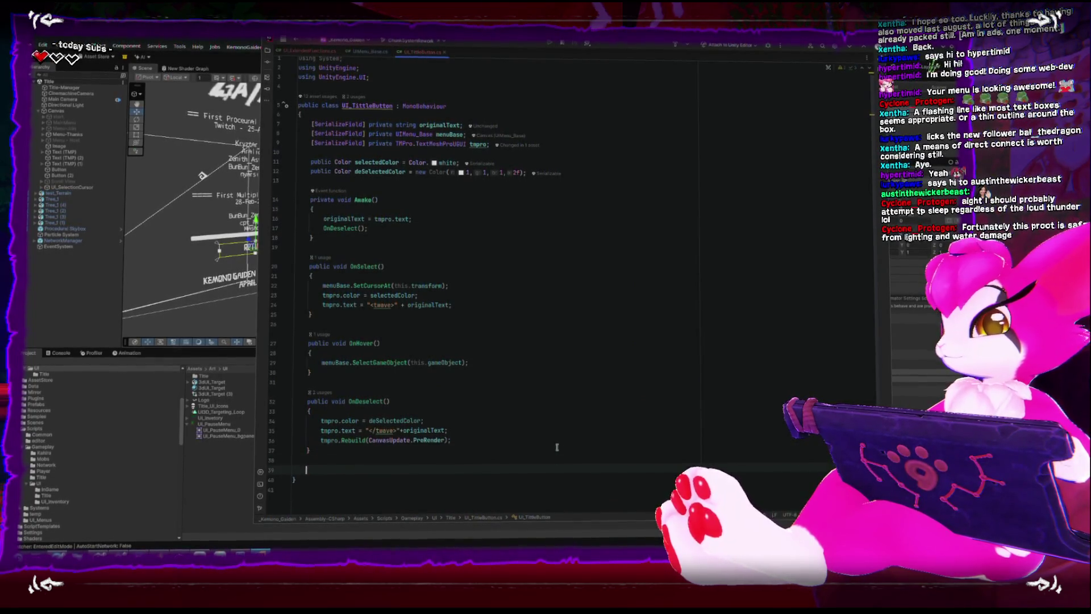
text(void OnDi)
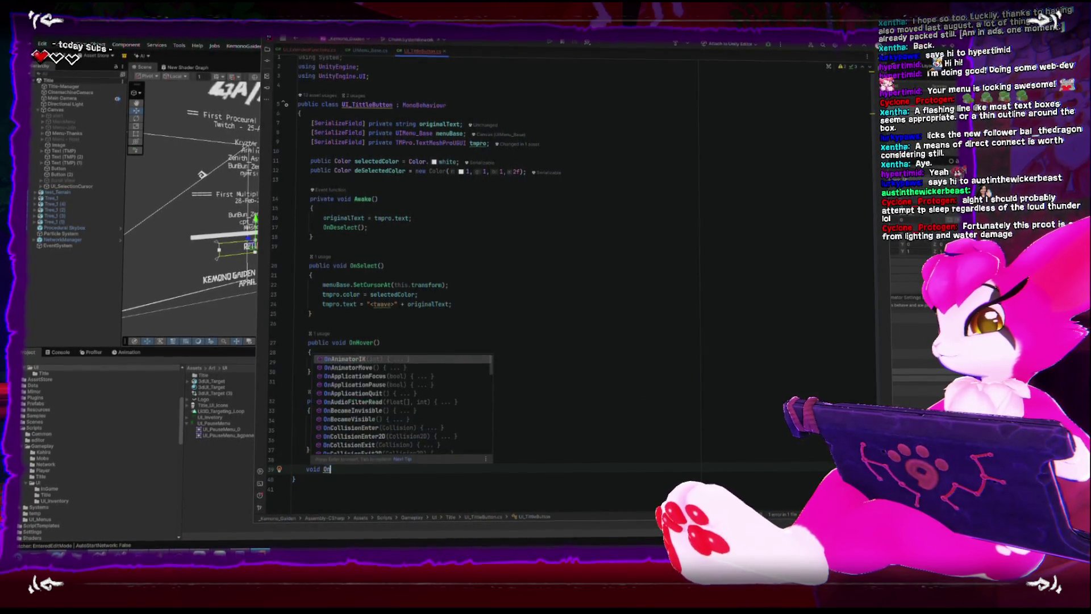
key(Return)
text(Deselec)
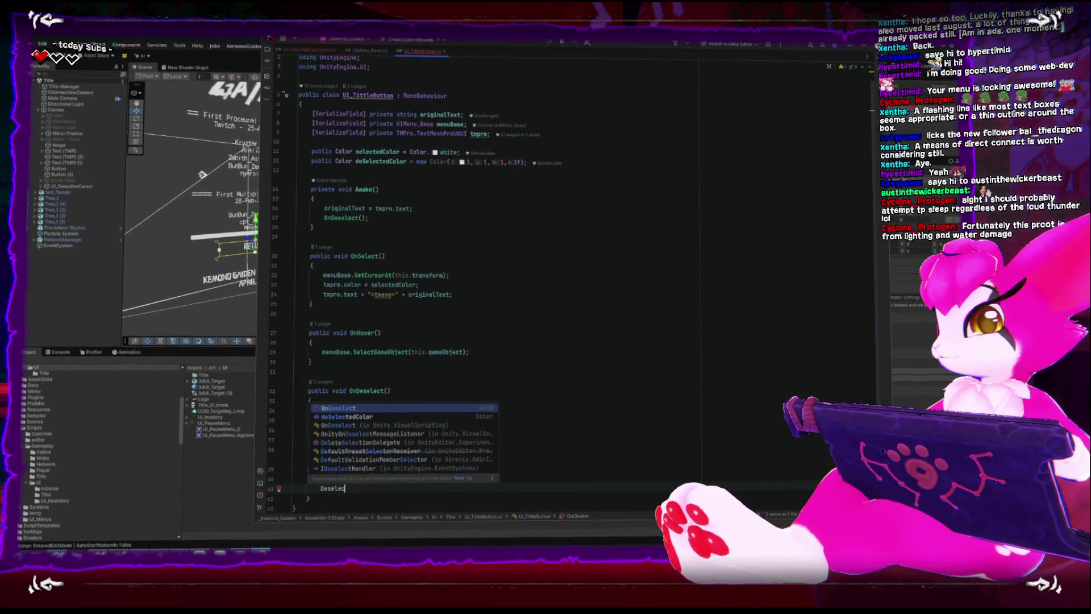
key(BackSpace)
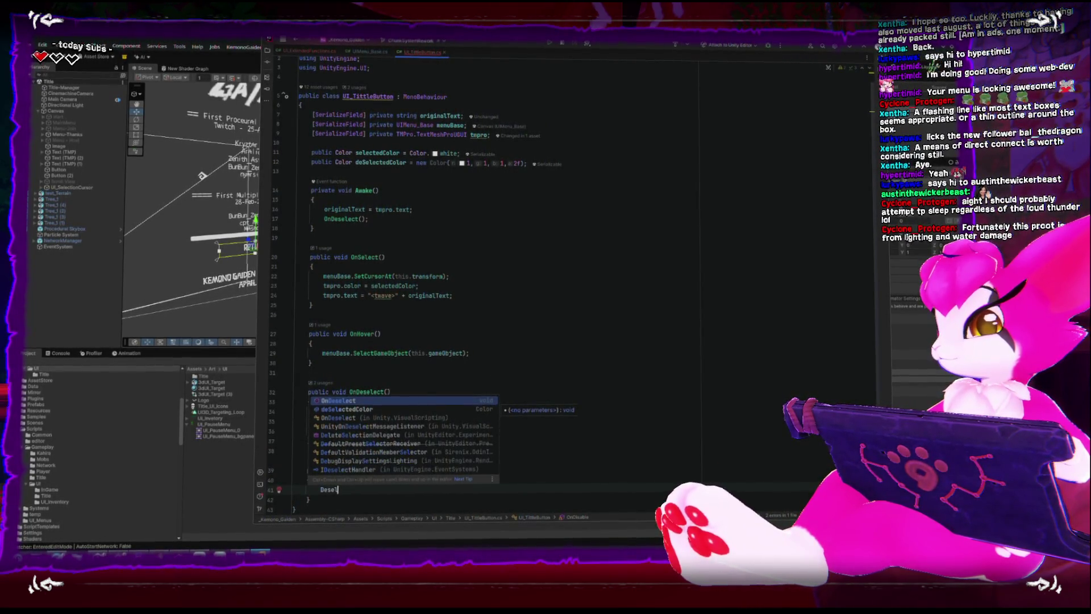
key(BackSpace)
key(BackSpace)
text(OnDe)
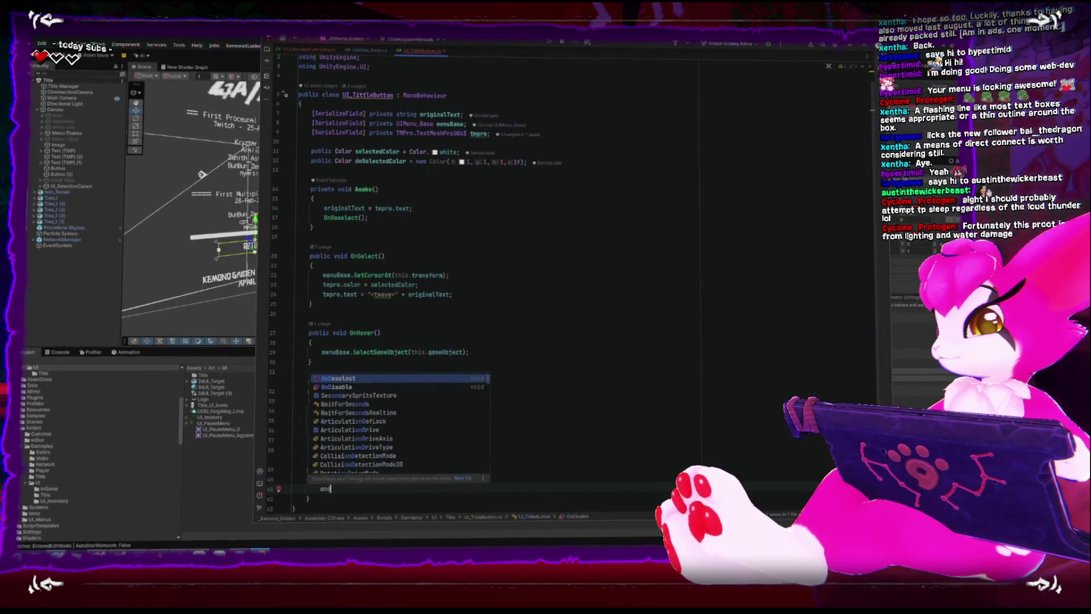
key(Return)
text(;)
key(Return)
key(BackSpace)
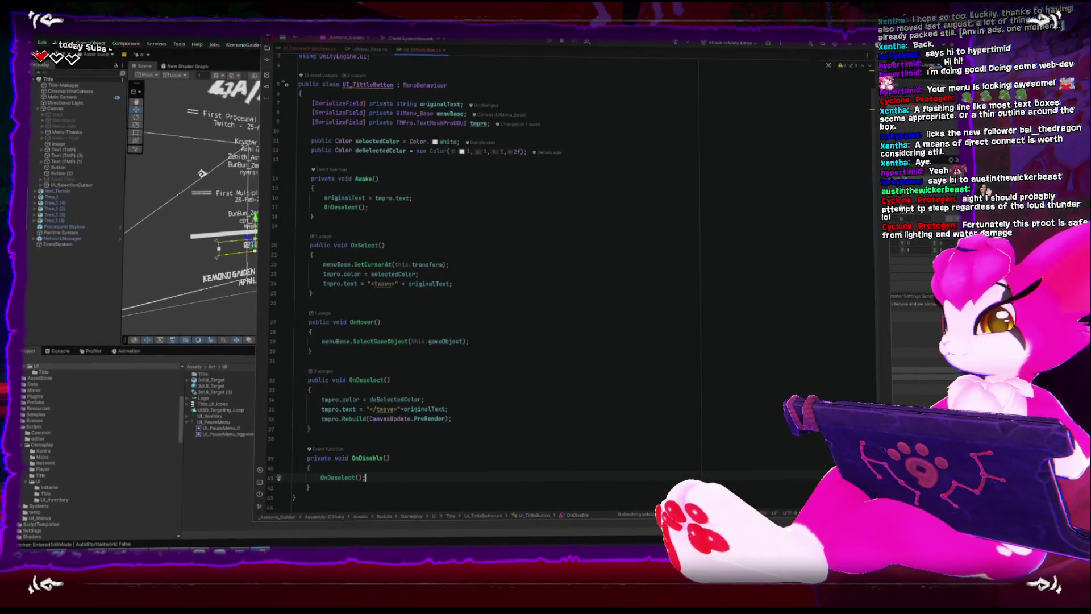
key(alt+Tab)
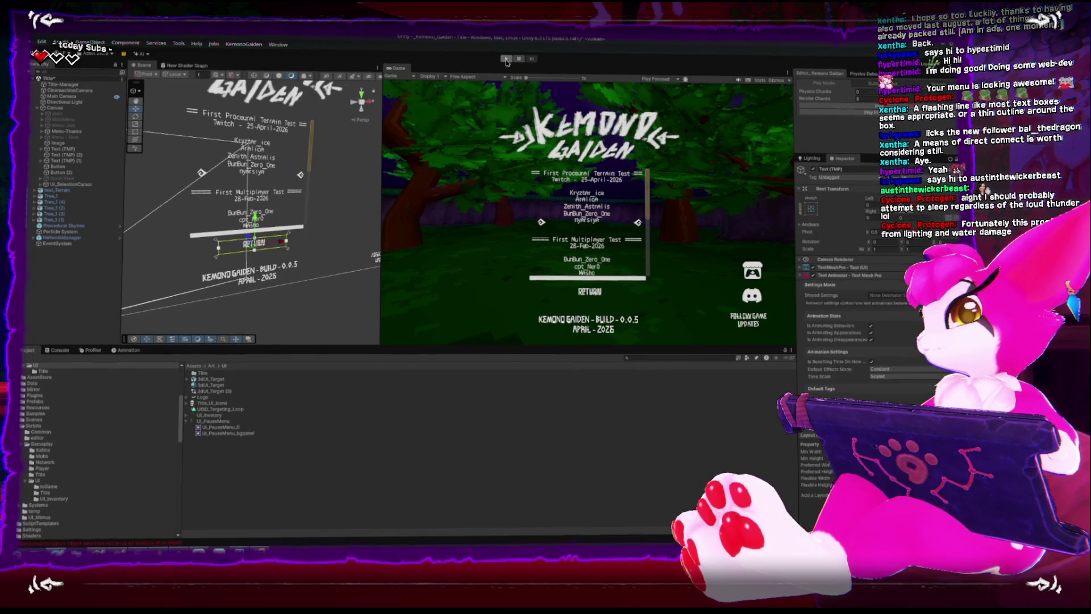
Start the game and browse the host-setup, Join Game and Special Thanks screens
key(ctrl+p)
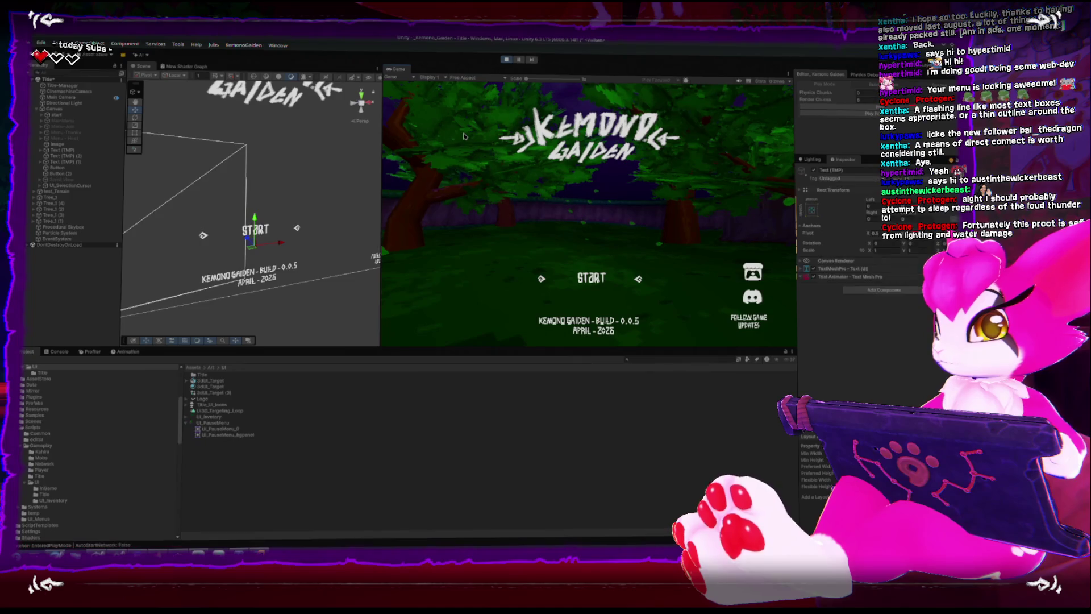
key(Return)
key(Return)
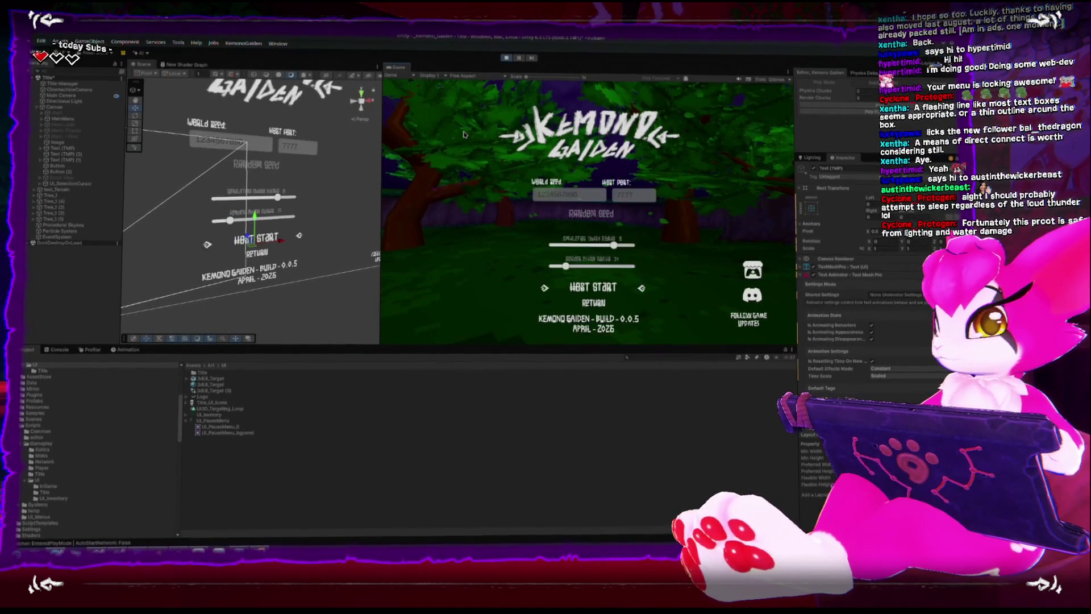
key(Down)
key(Return)
key(Return)
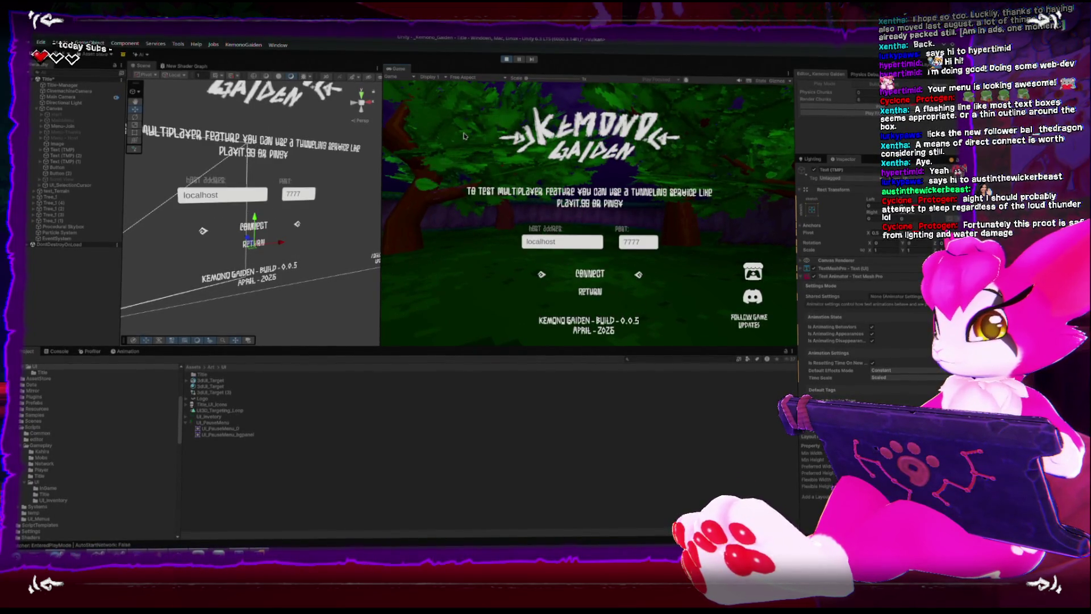
key(Down)
key(Return)
key(Down)
key(Down)
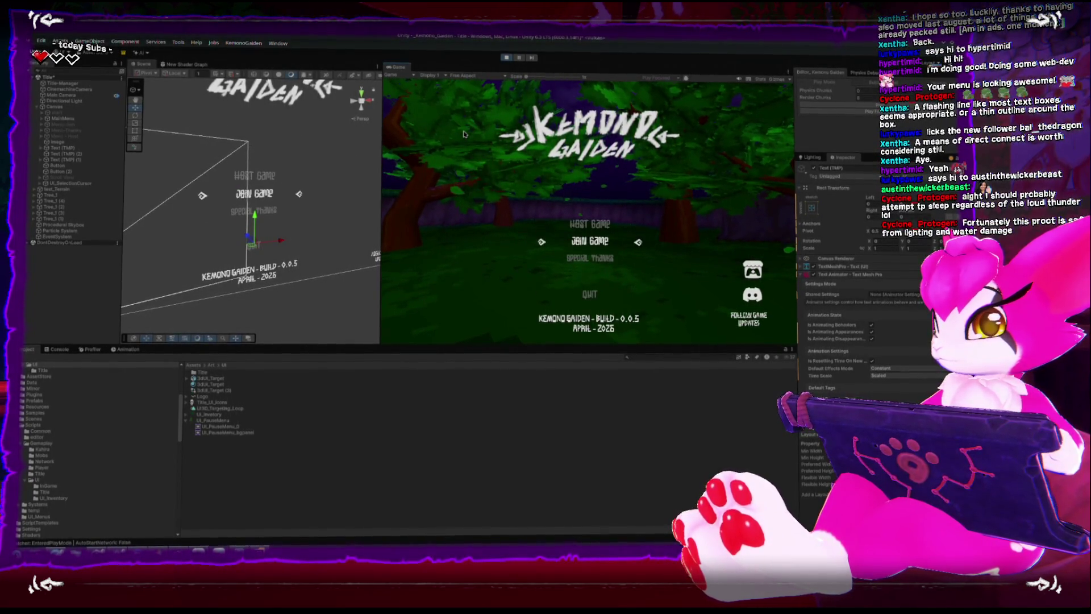
key(Return)
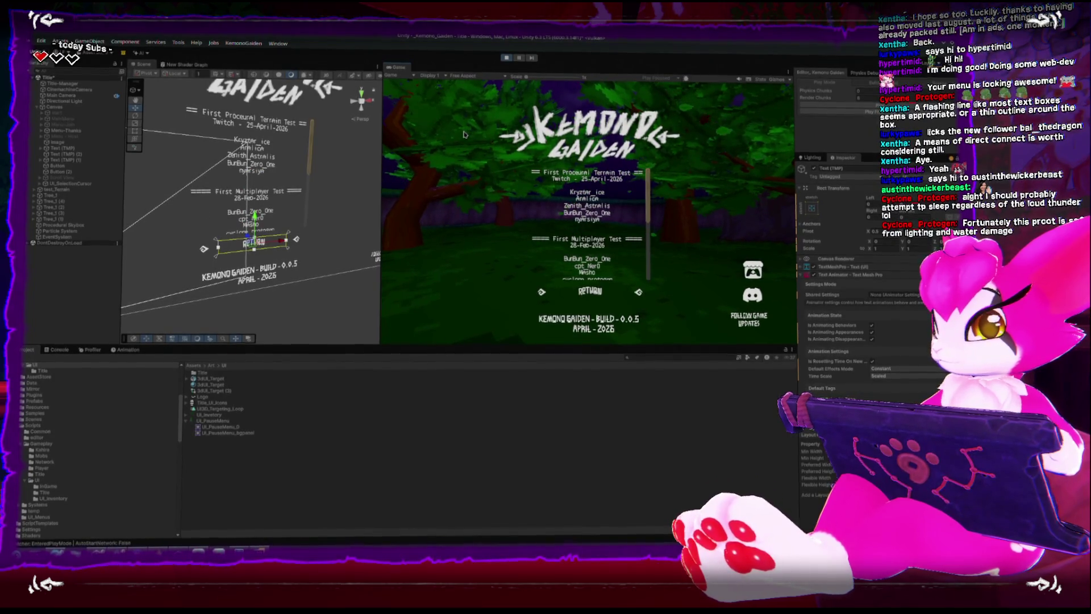
key(Return)
Cycle through Join Game and Special Thanks again, ending back on the main menu
key(Return)
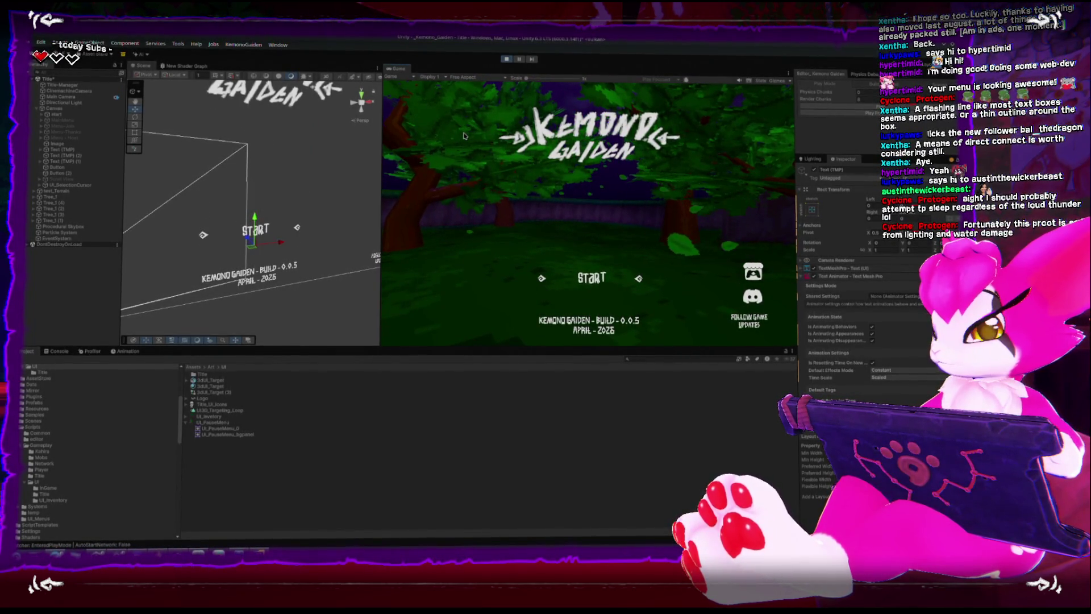
key(Down)
key(Return)
key(Down)
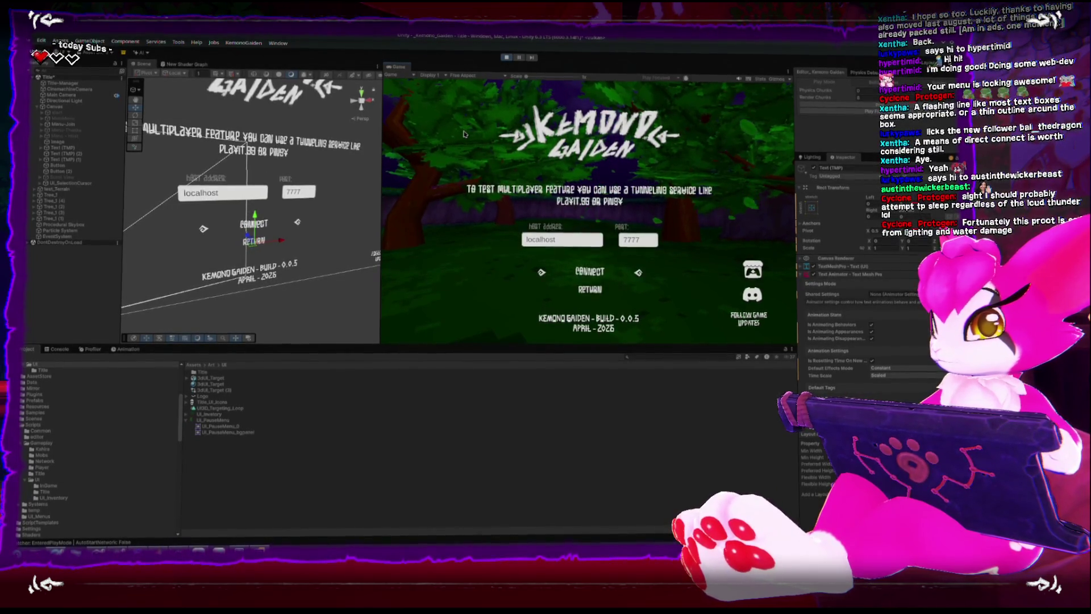
key(Return)
key(Down)
key(Down)
key(Return)
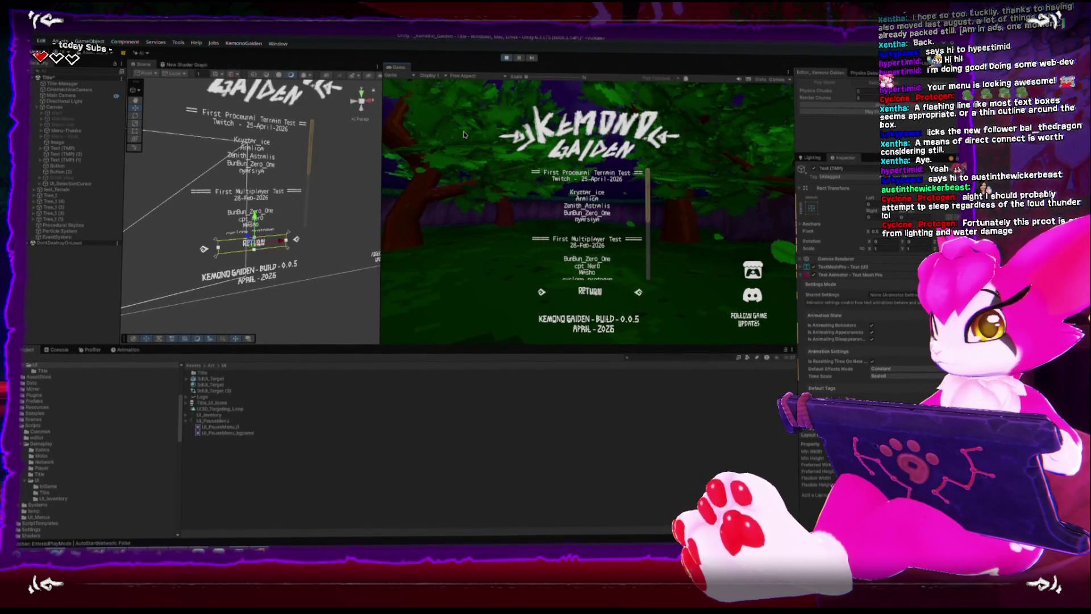
key(Return)
key(Return)
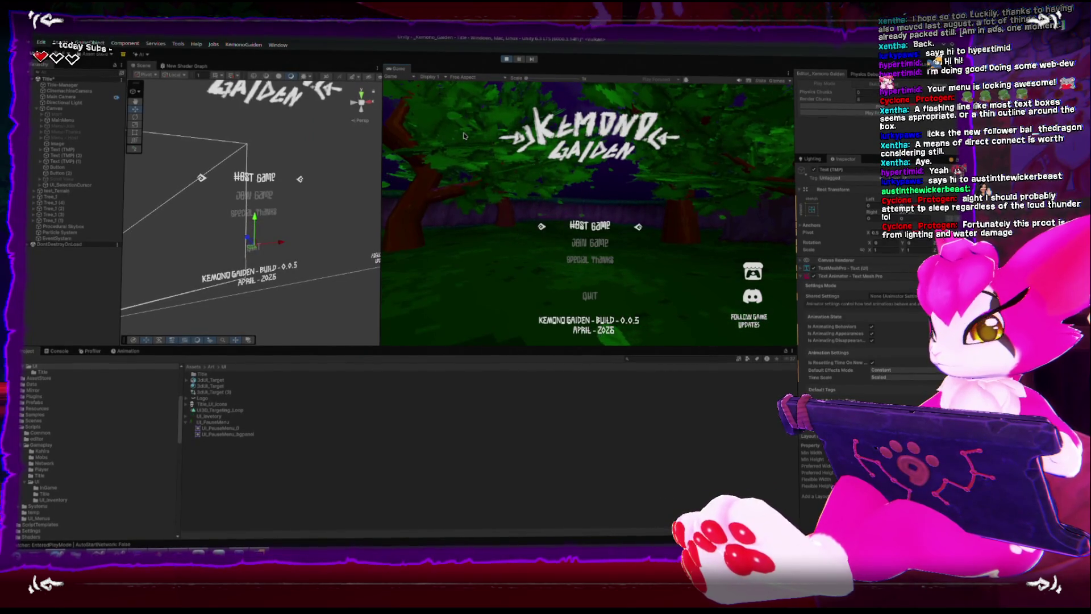
key(Return)
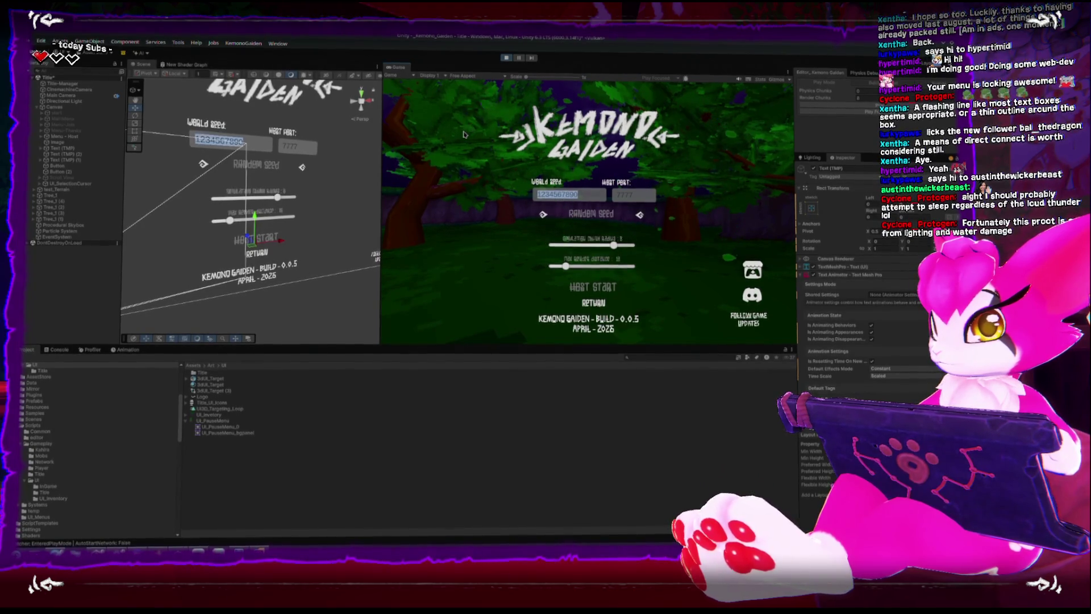
On host setup, set simulation chunk radius to its minimum and lower render chunk radius
key(Down)
key(Down)
key(Down)
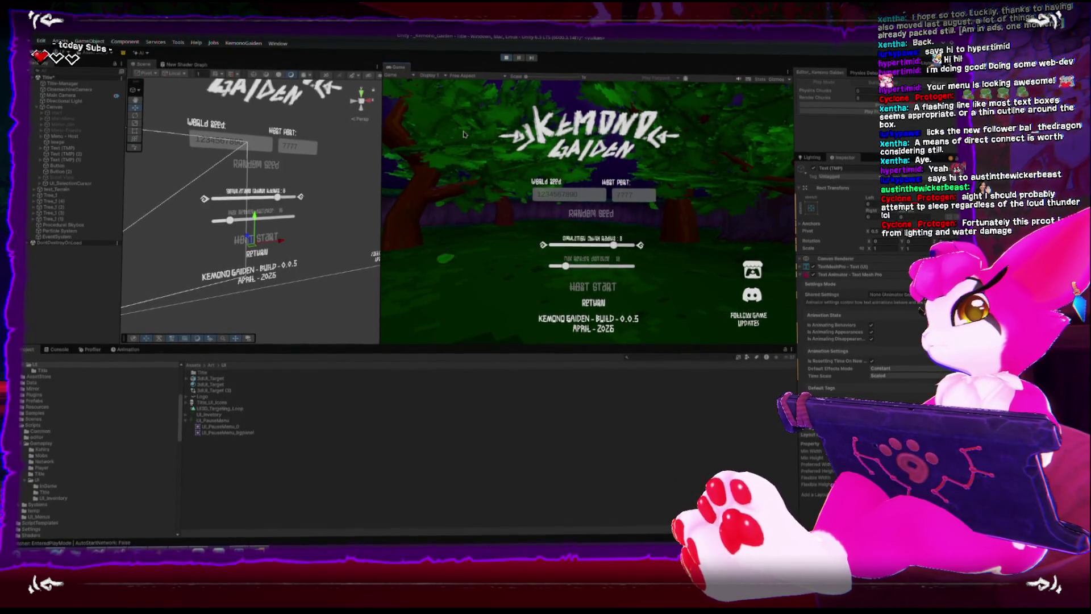
key(Up)
key(Up)
key(Left)
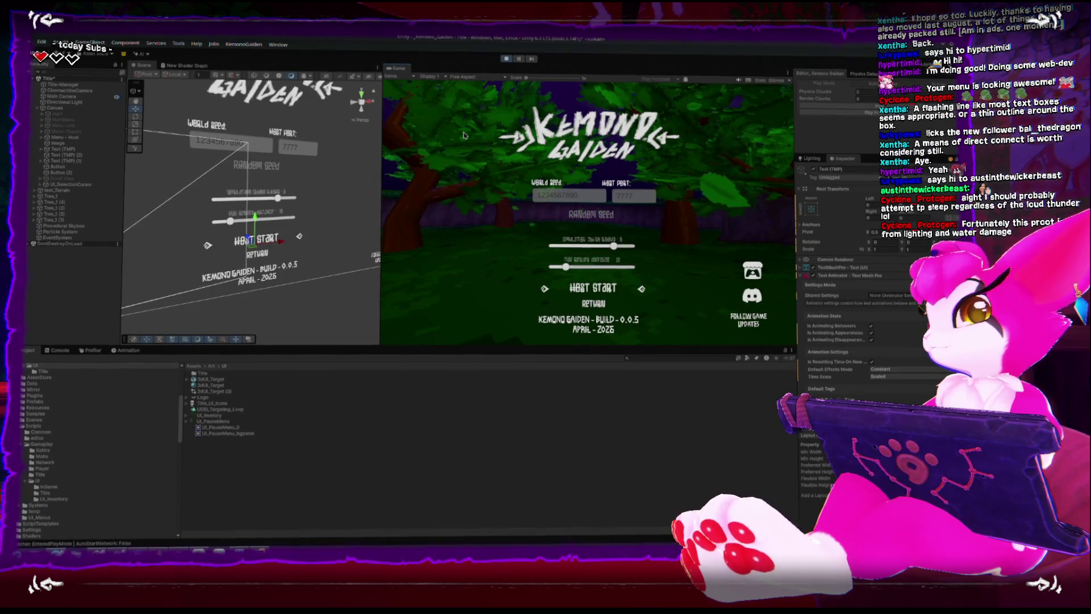
key(Left)
key(Left)
key(Down)
key(Right)
key(Right)
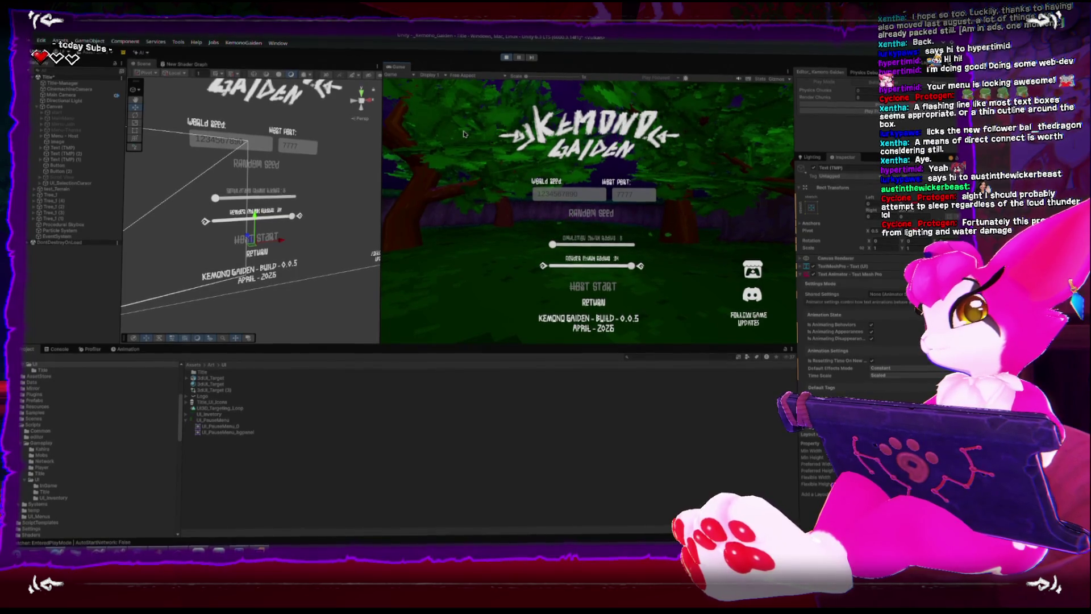
key(Left)
key(Left)
key(Left)
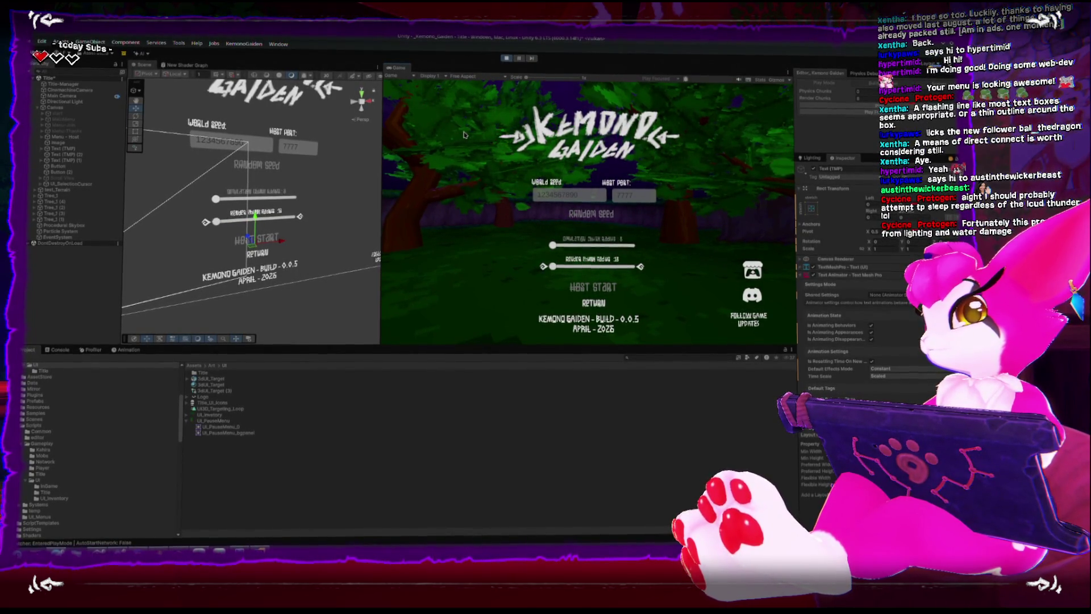
key(Up)
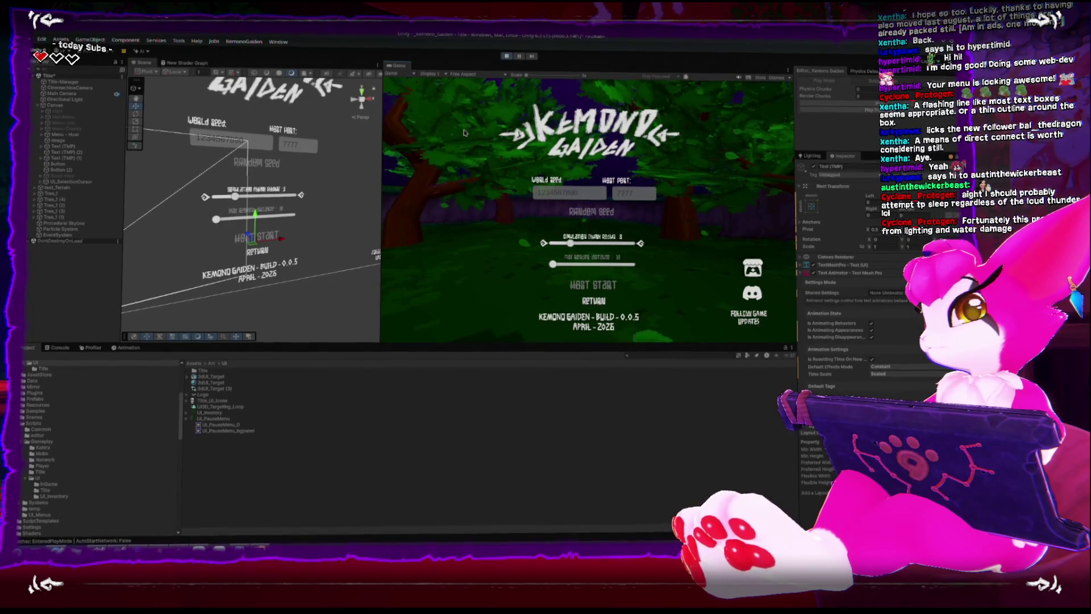
key(Down)
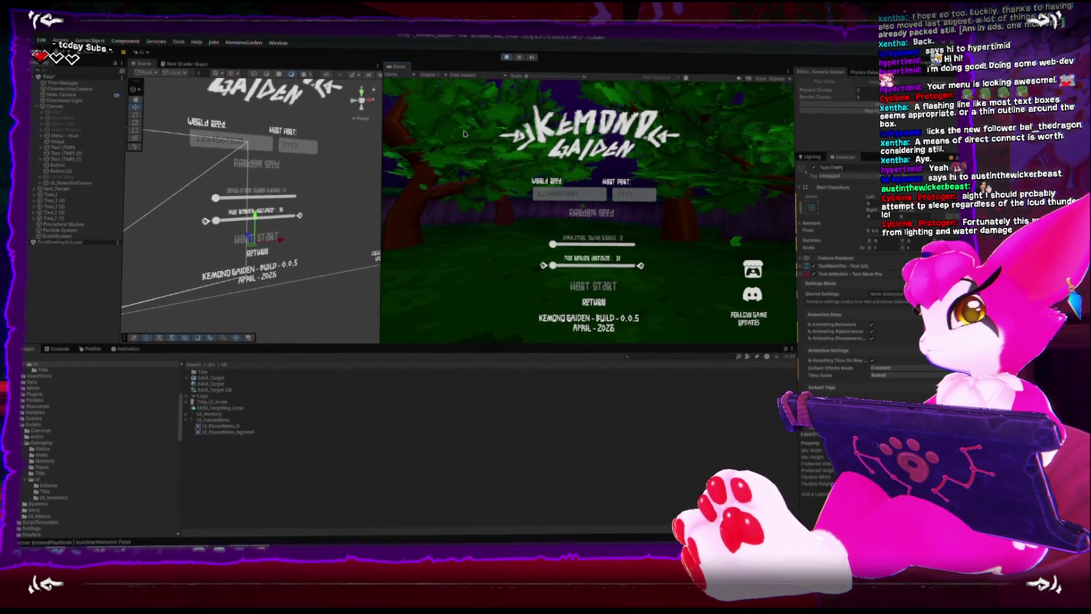
Stop the running game and select the Menu-Thanks panel in the Hierarchy
key(Down)
key(Up)
key(Up)
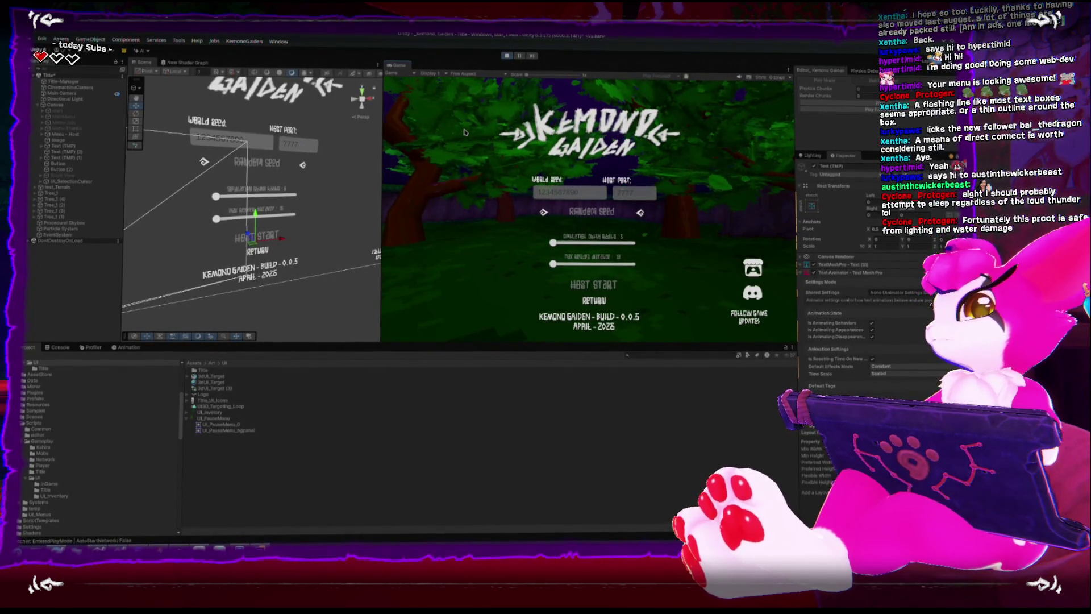
key(Down)
key(Down)
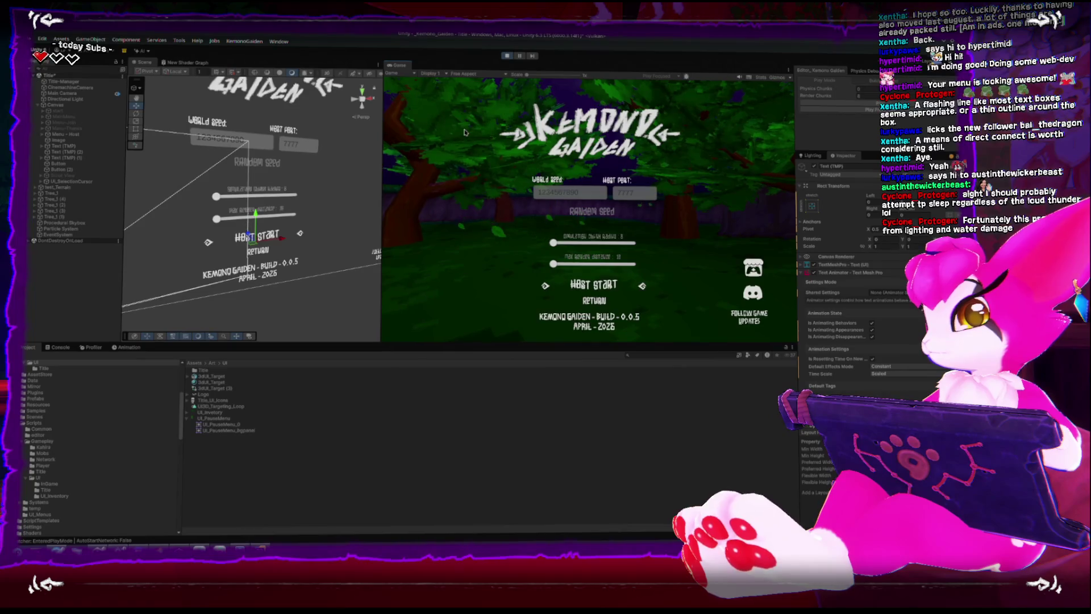
click(507, 58)
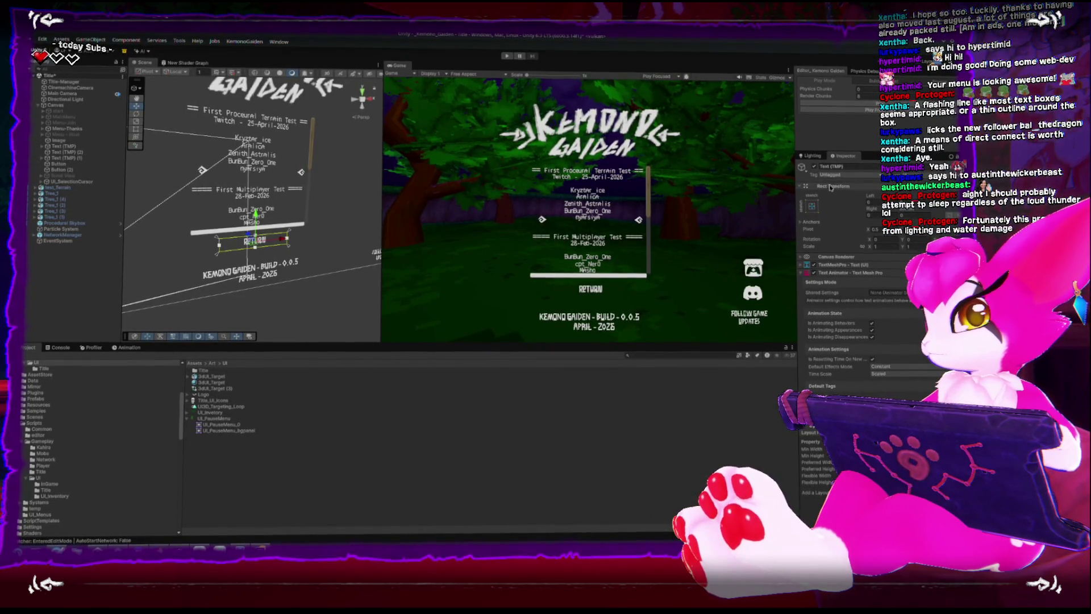
click(68, 130)
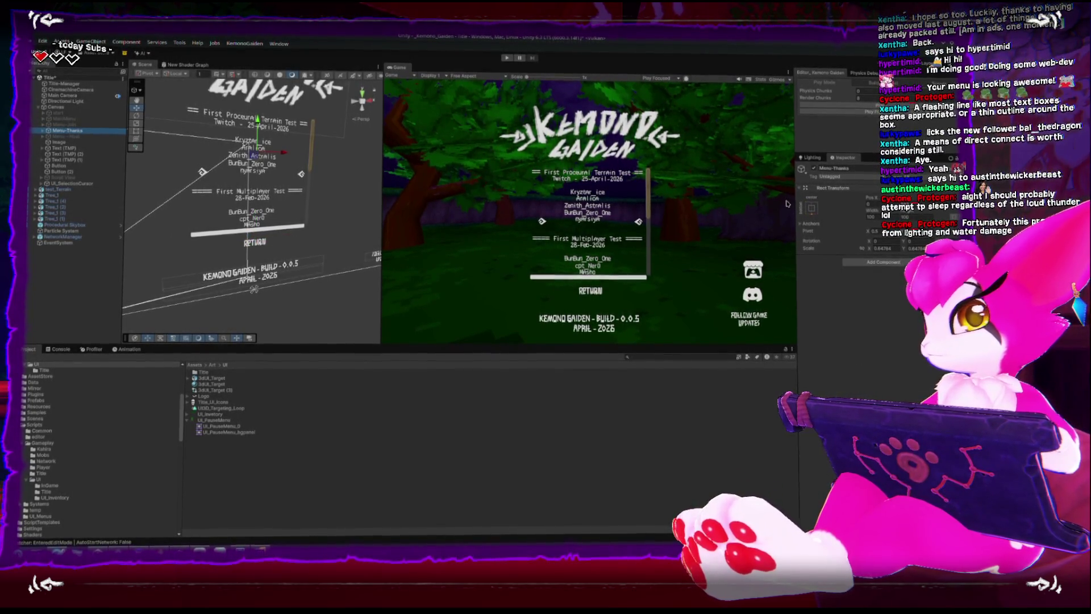
Inspect the Menu-Host panel and its RETURN button, then start Play mode
click(78, 137)
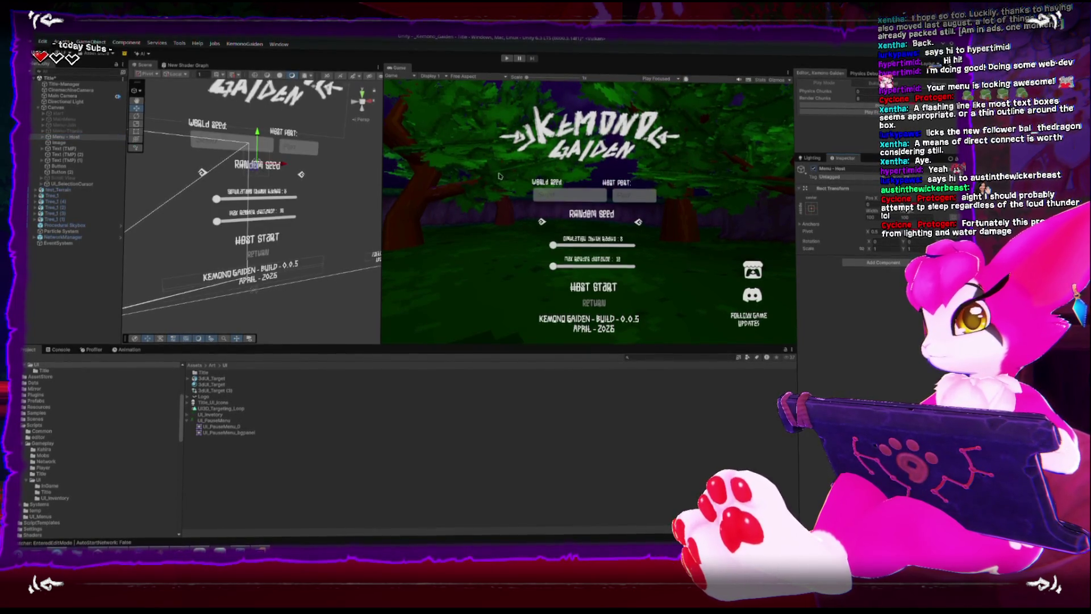
click(261, 258)
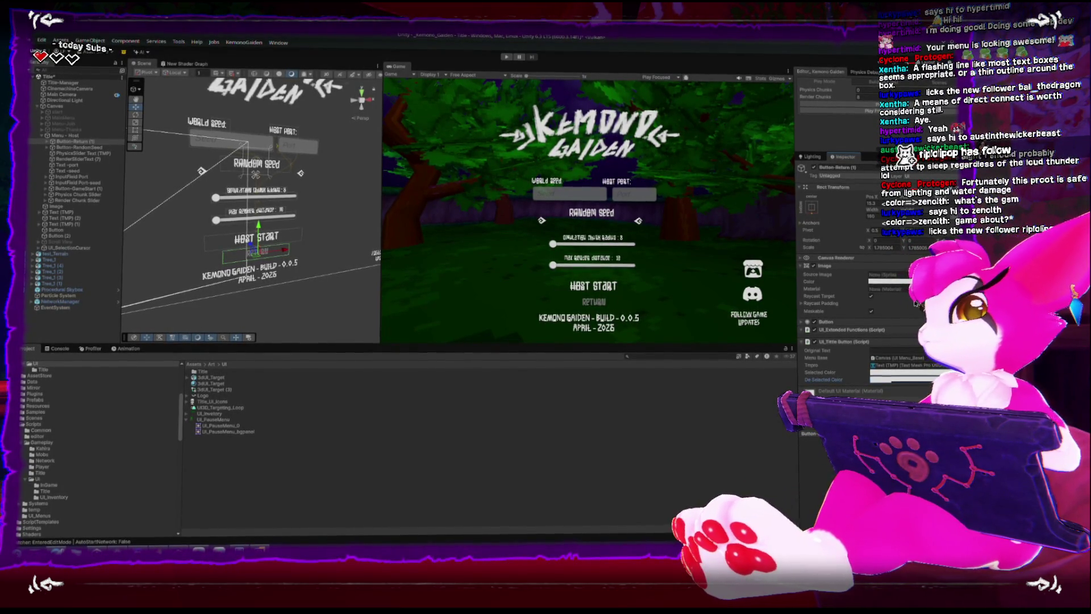
click(507, 59)
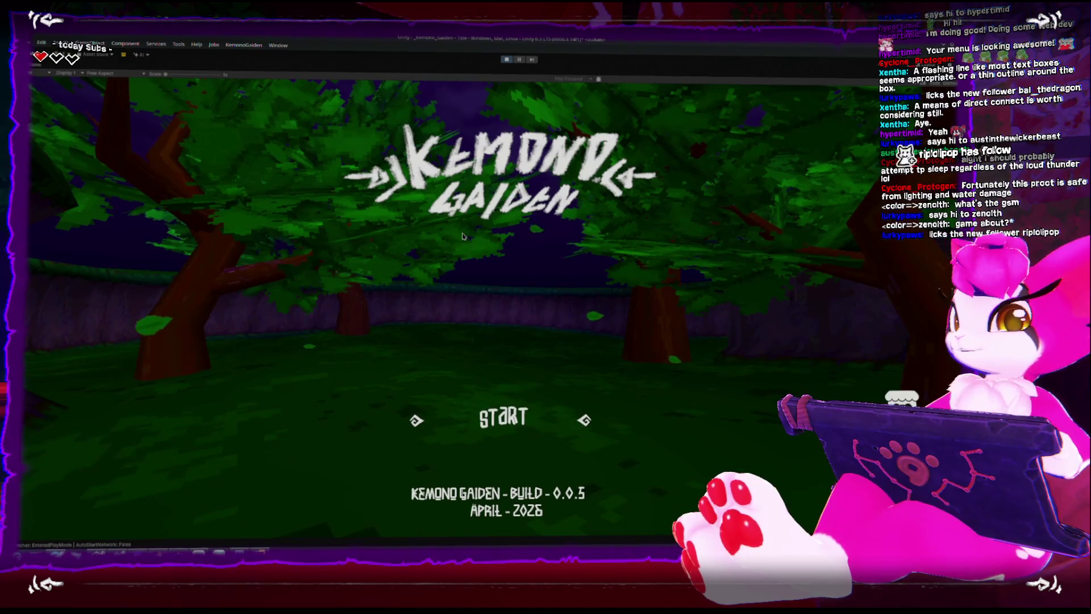
Go from START through Host Game to Host Start to spawn into the world
key(Return)
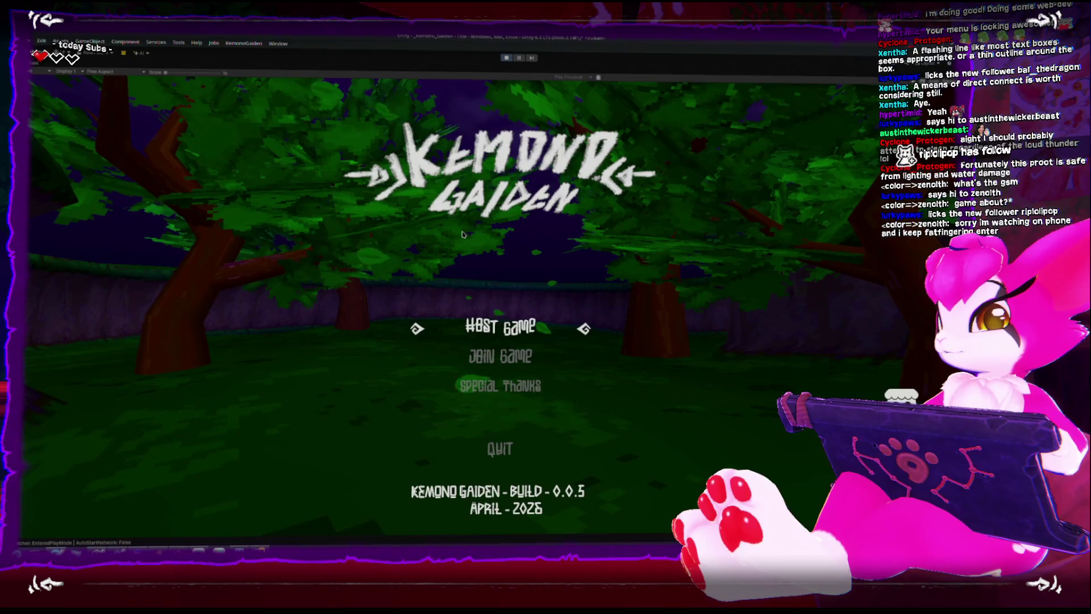
key(Return)
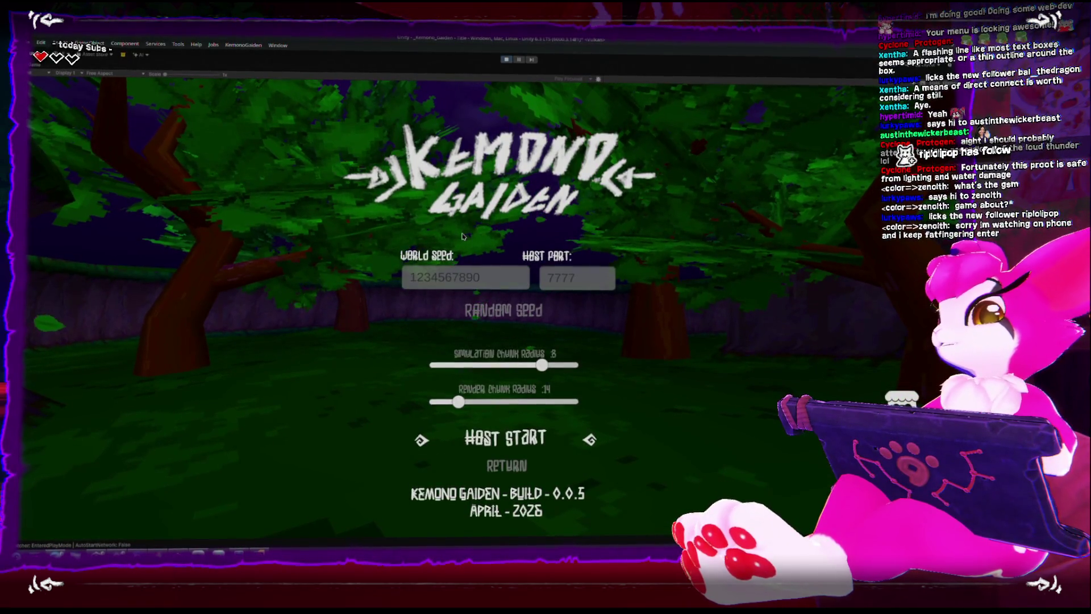
key(Return)
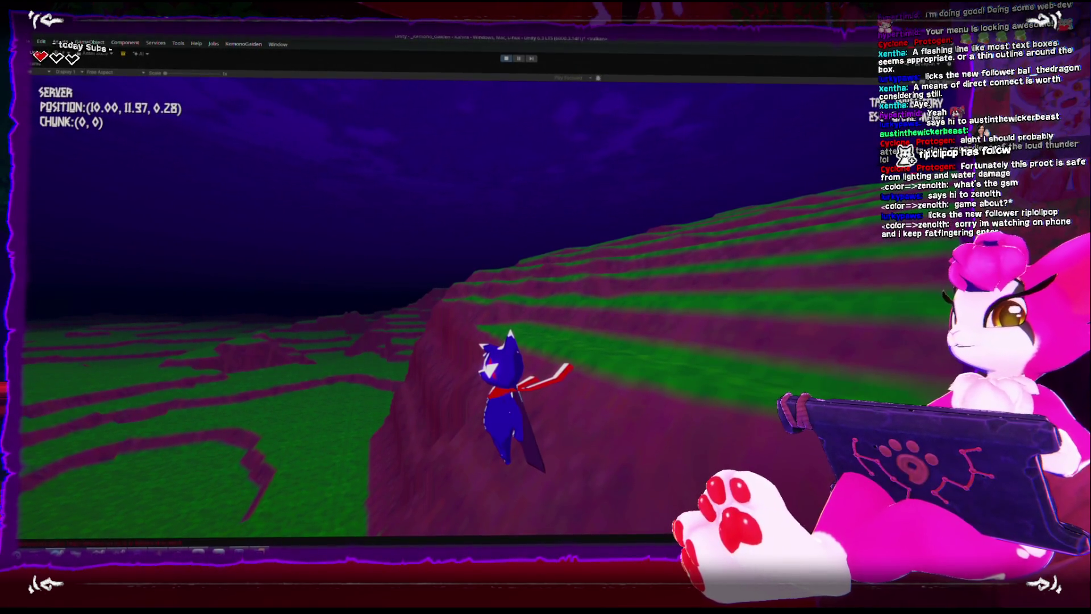
Walk the character over the grassy hill with W, then bring up the Game Menu with Escape
key(w)
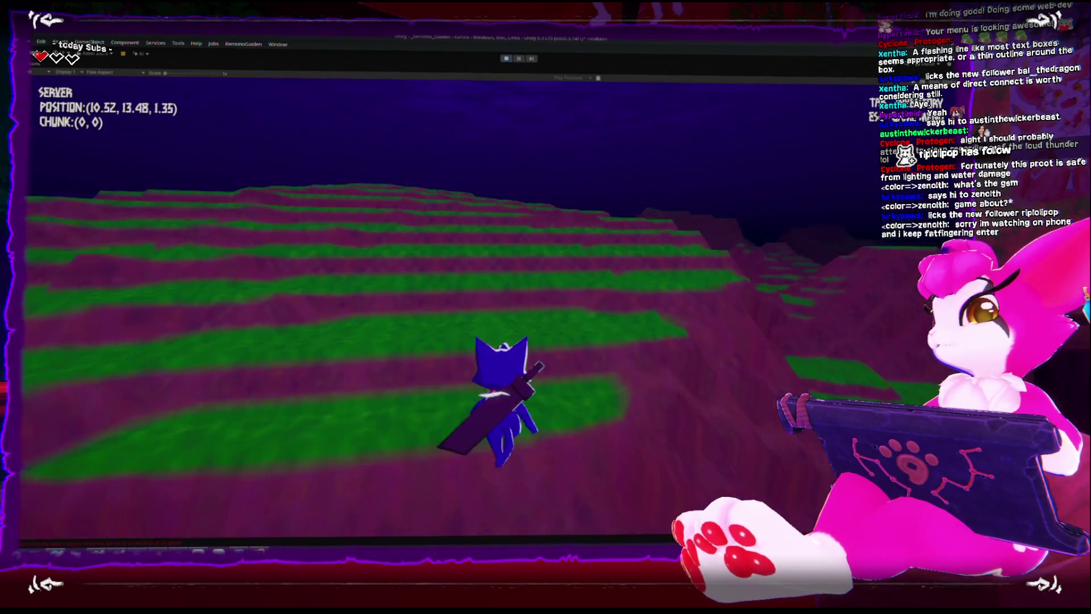
key(w)
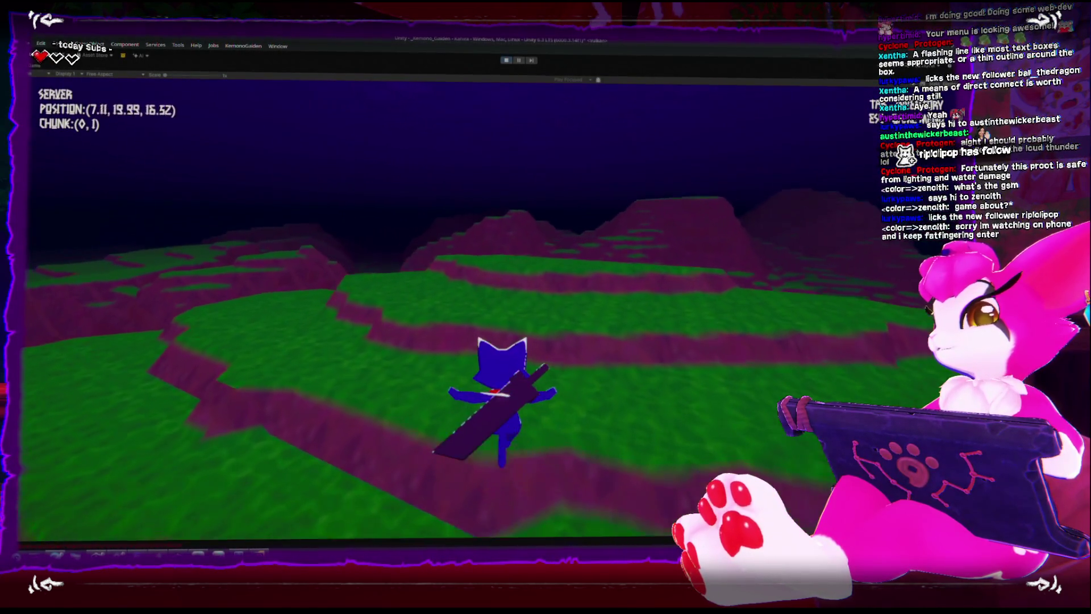
key(w)
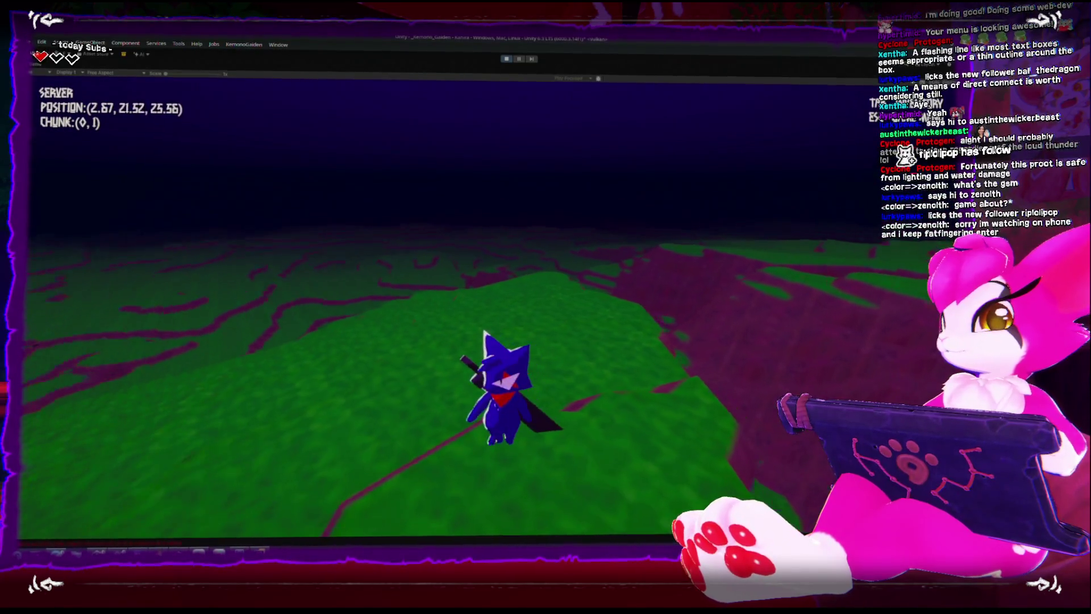
key(w)
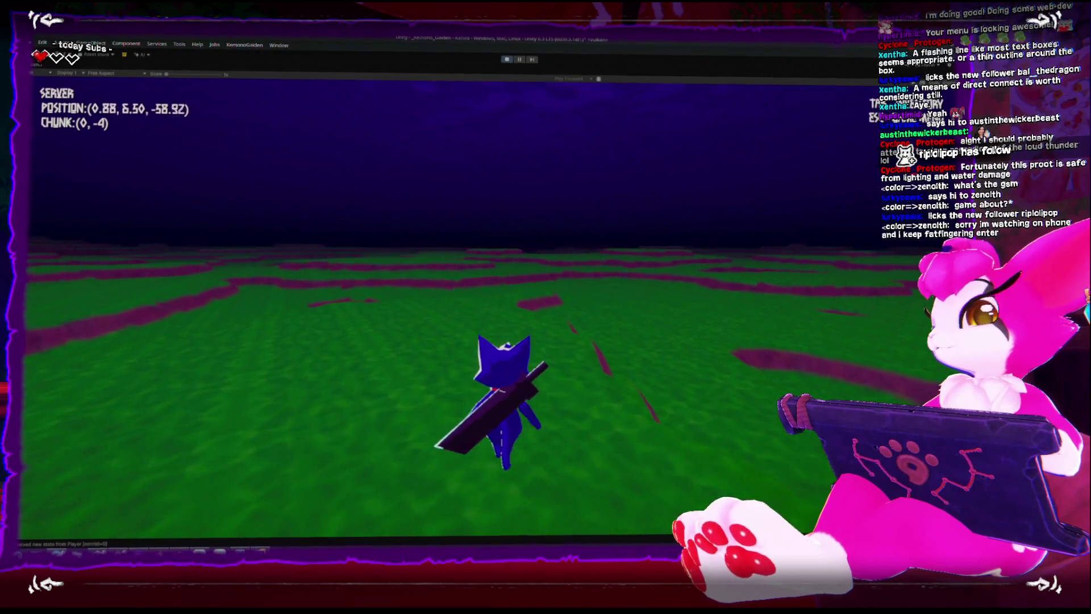
key(Escape)
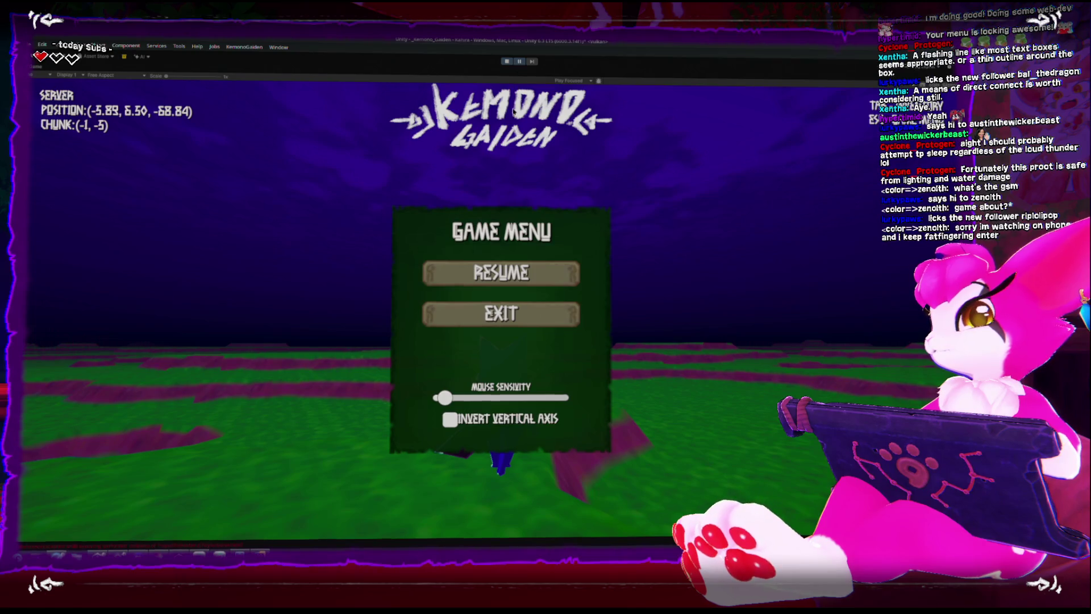
Restore the full editor layout, zoom the Scene view out over the pause menu, then stop playing
key(shift+space)
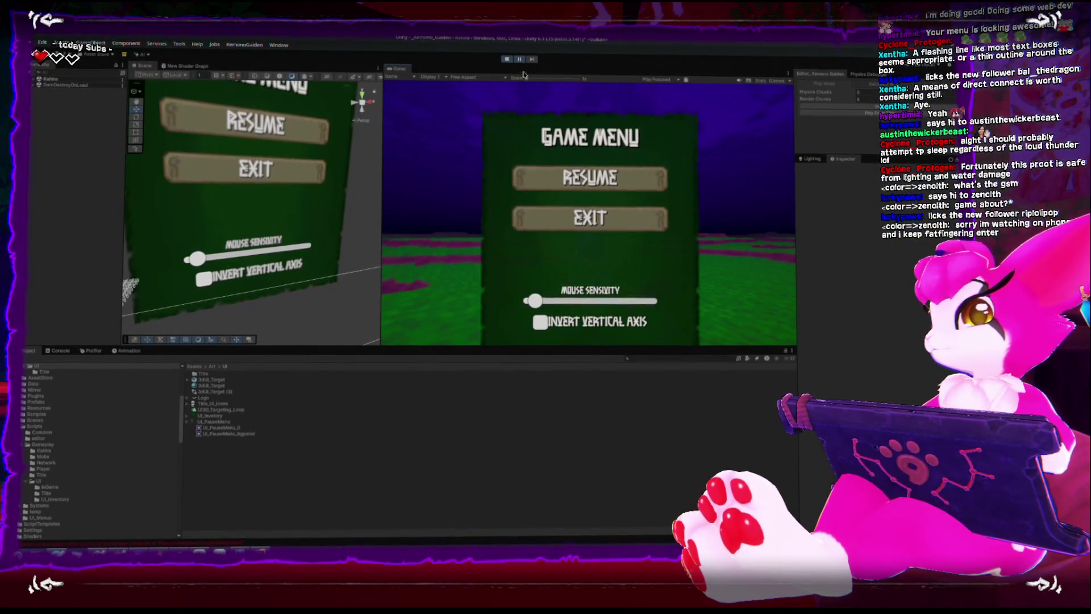
scroll(237, 257, down, 5)
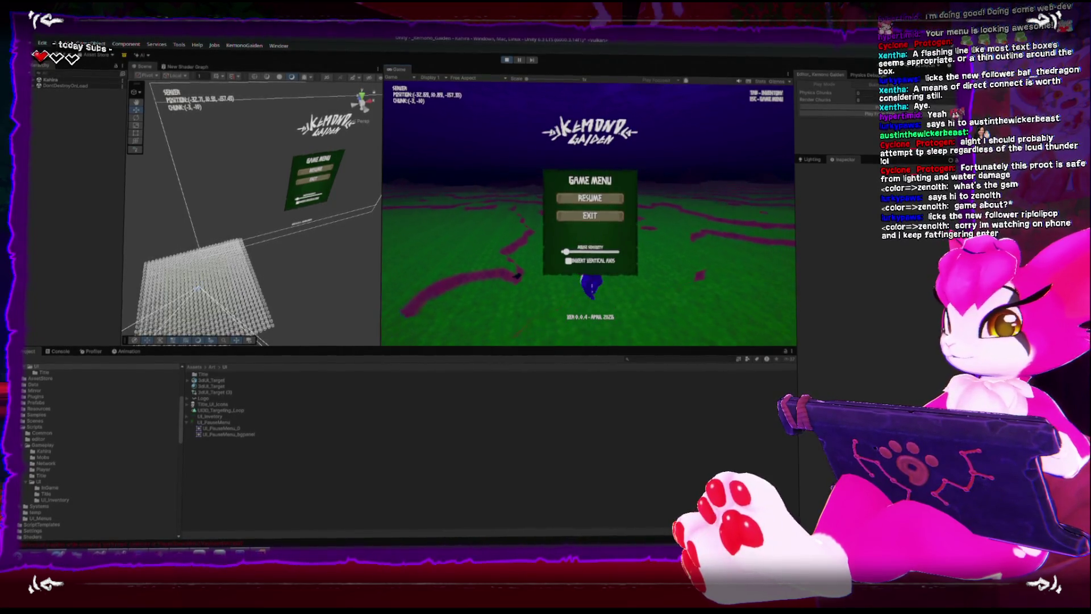
click(508, 60)
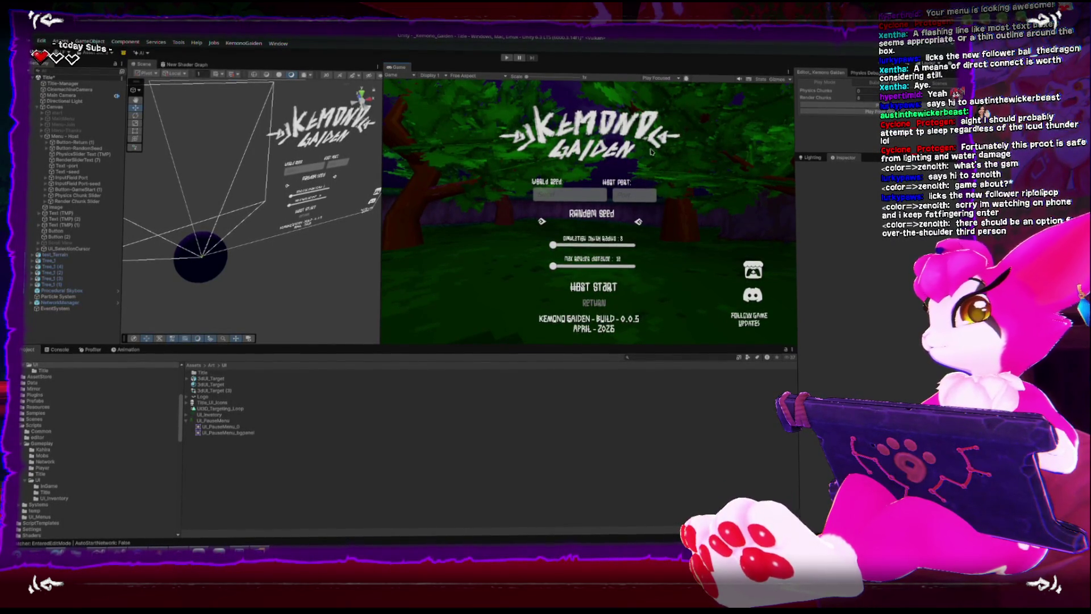
Start Play mode and click START, Host Game and Host Start on port 7777
click(506, 59)
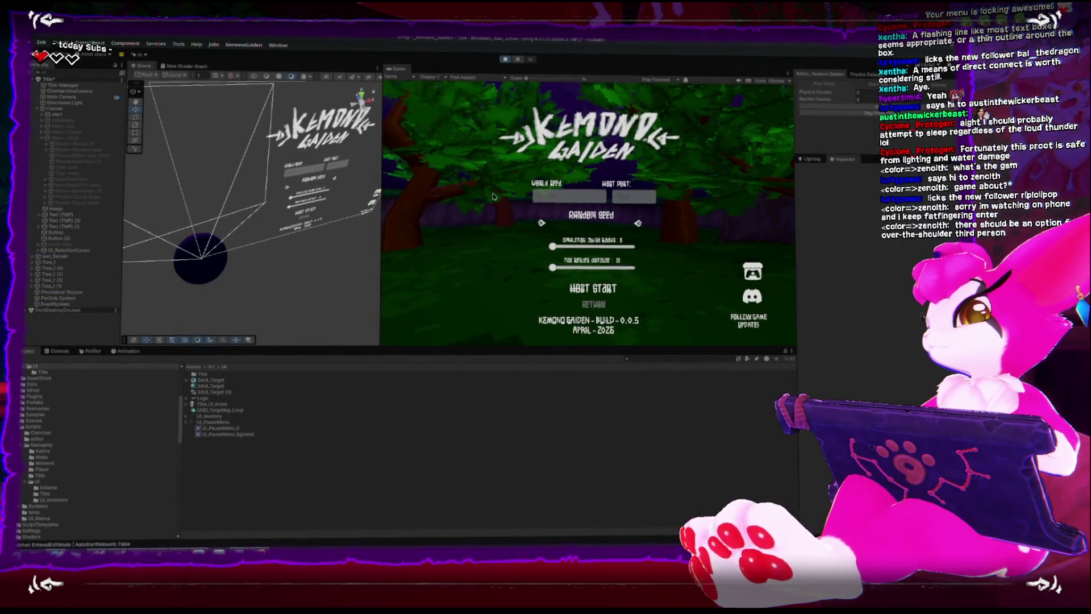
click(588, 279)
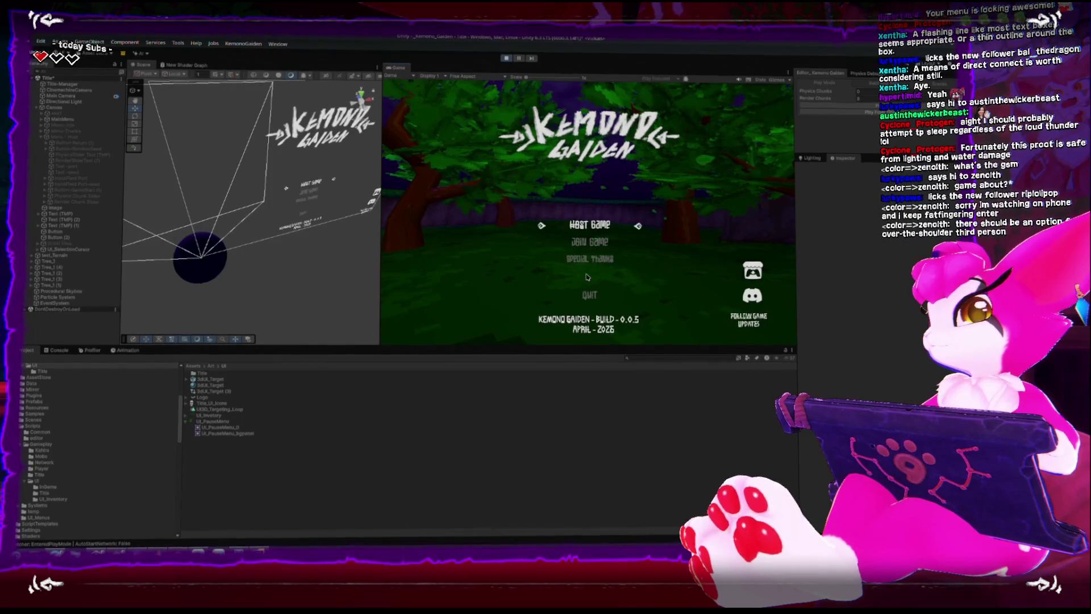
click(594, 203)
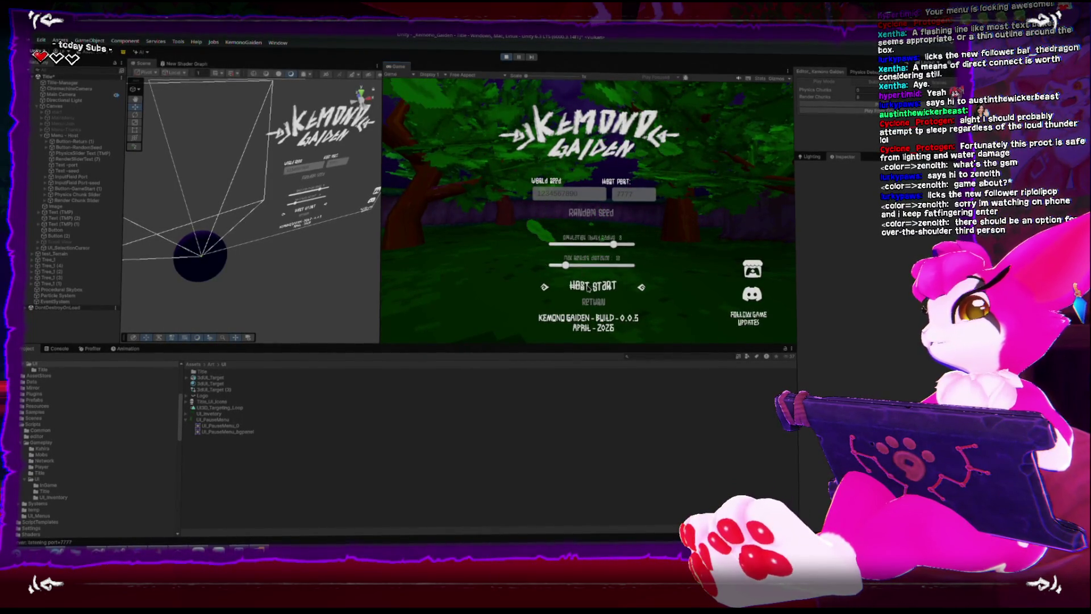
click(590, 287)
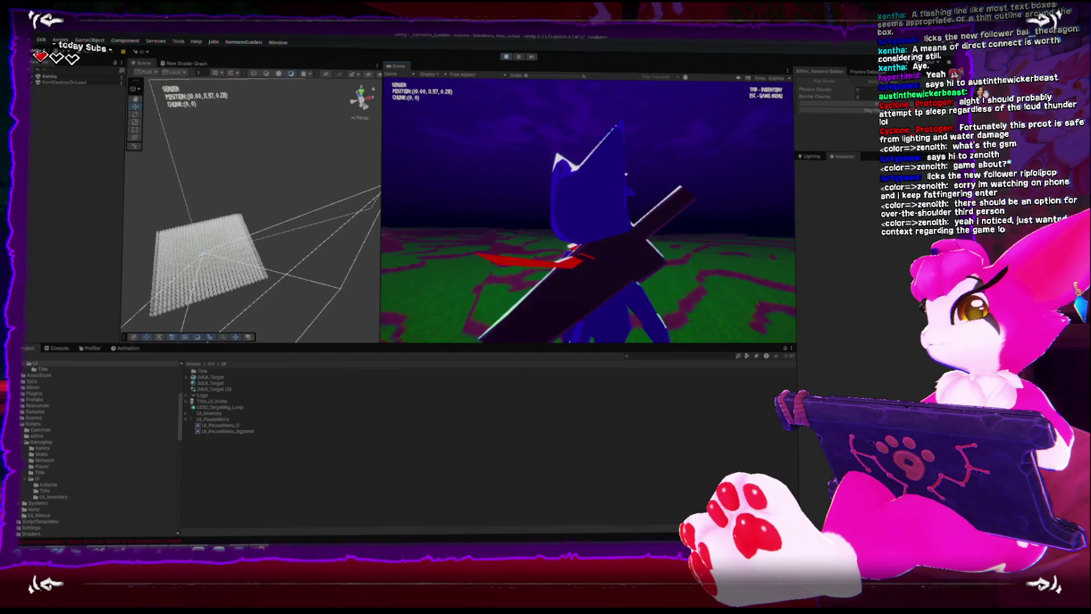
Walk the character across the terrain and hills, open the pause menu with Escape, then stop testing
key(w)
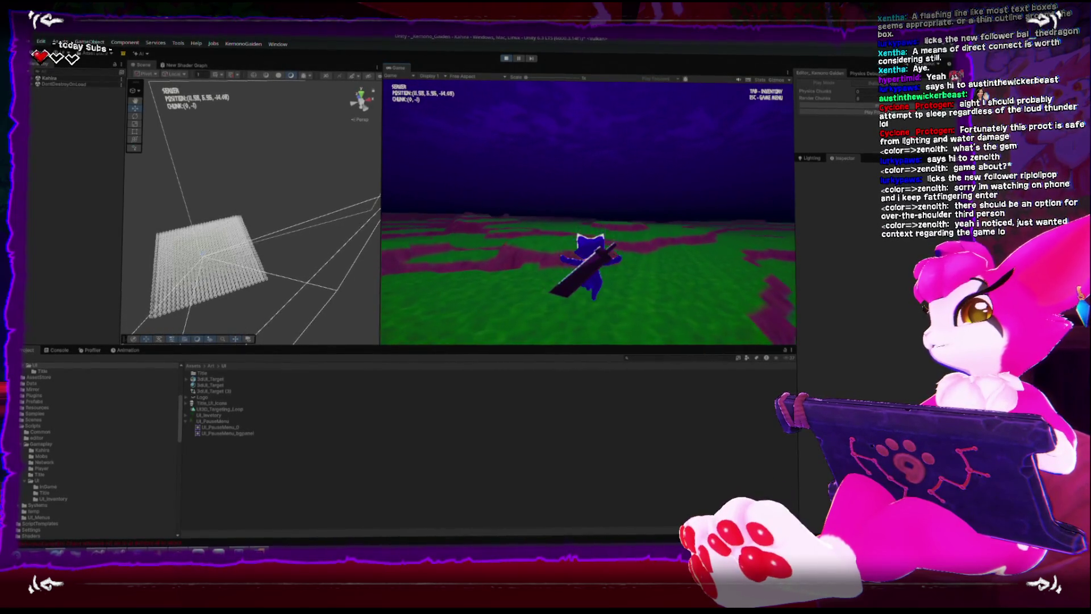
key(w)
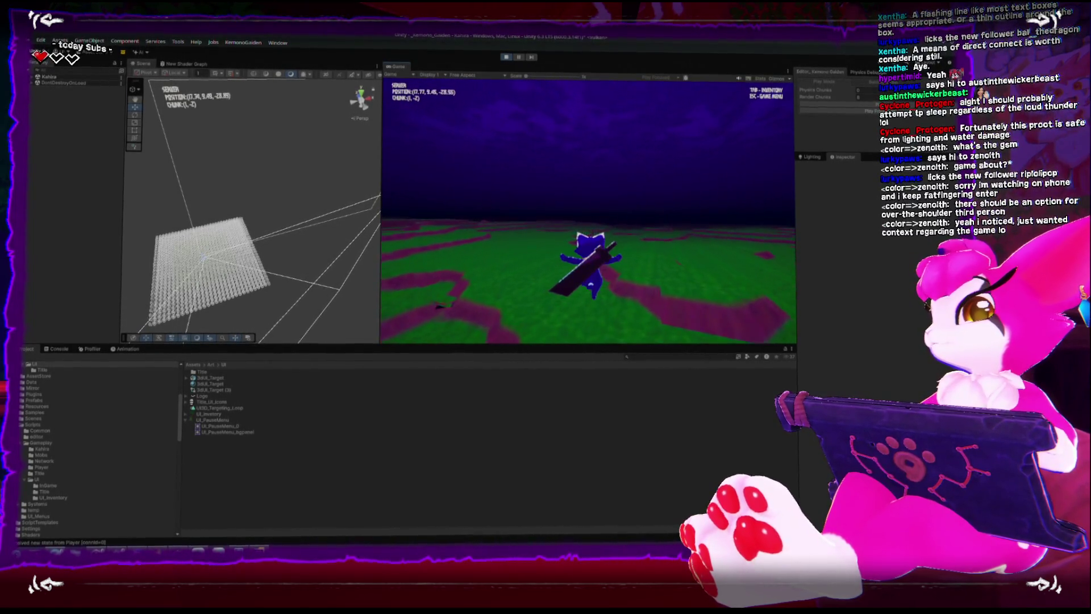
key(w)
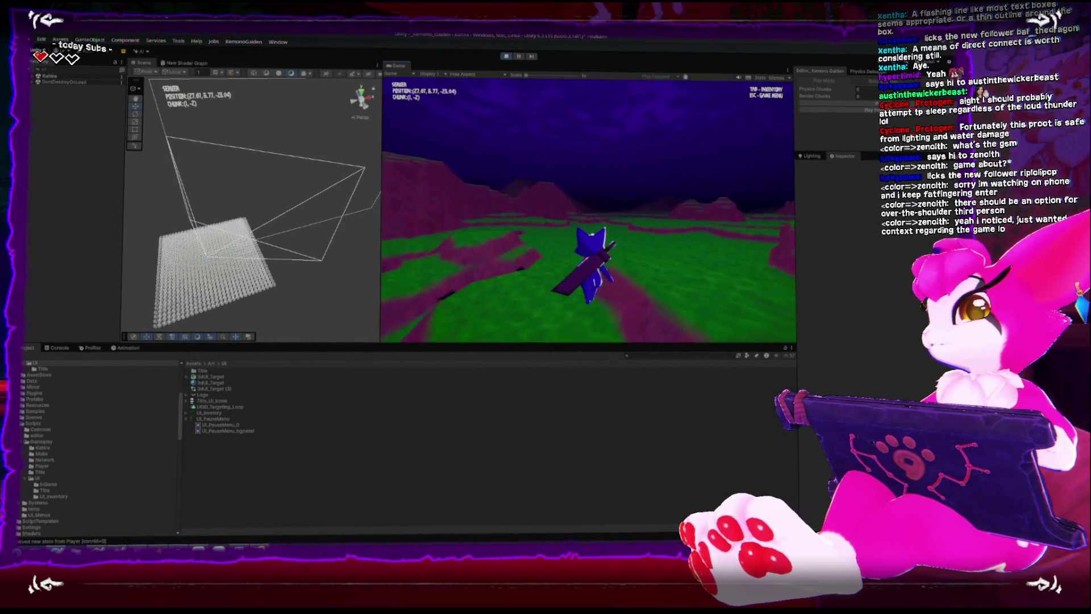
key(w)
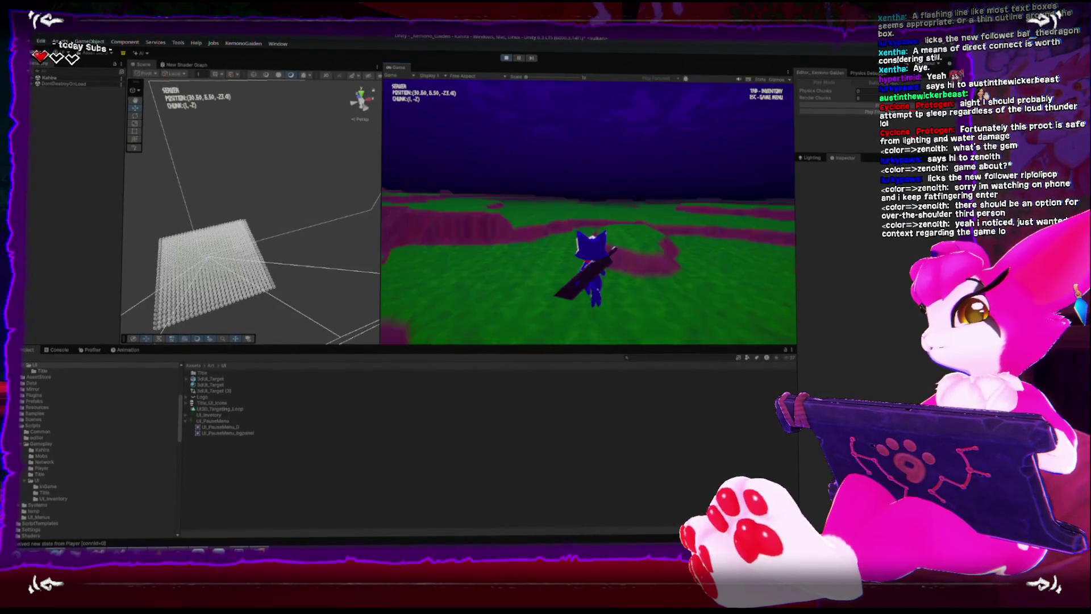
key(w)
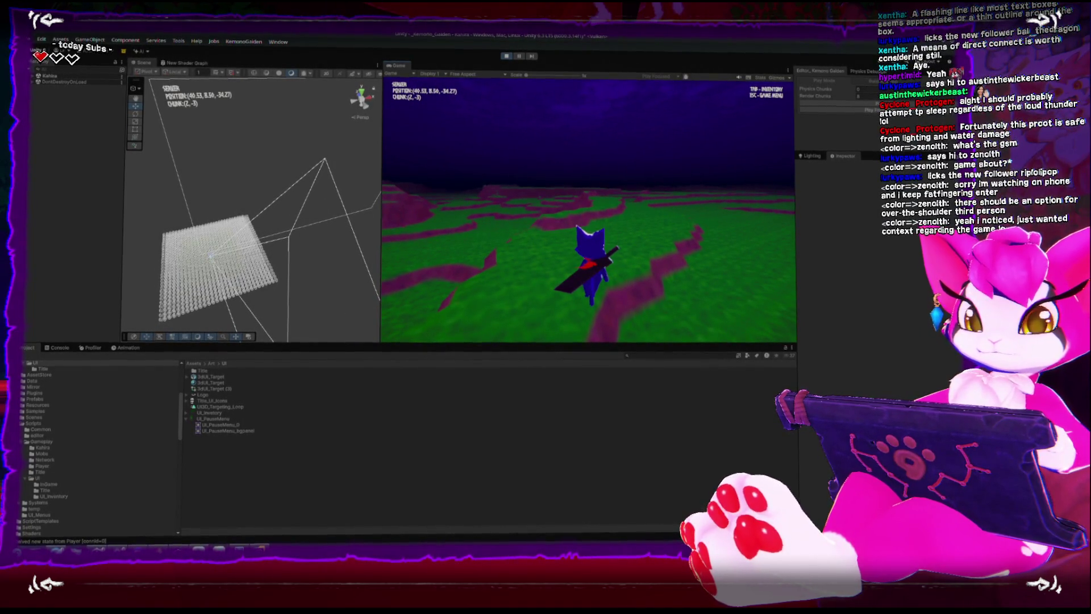
key(w)
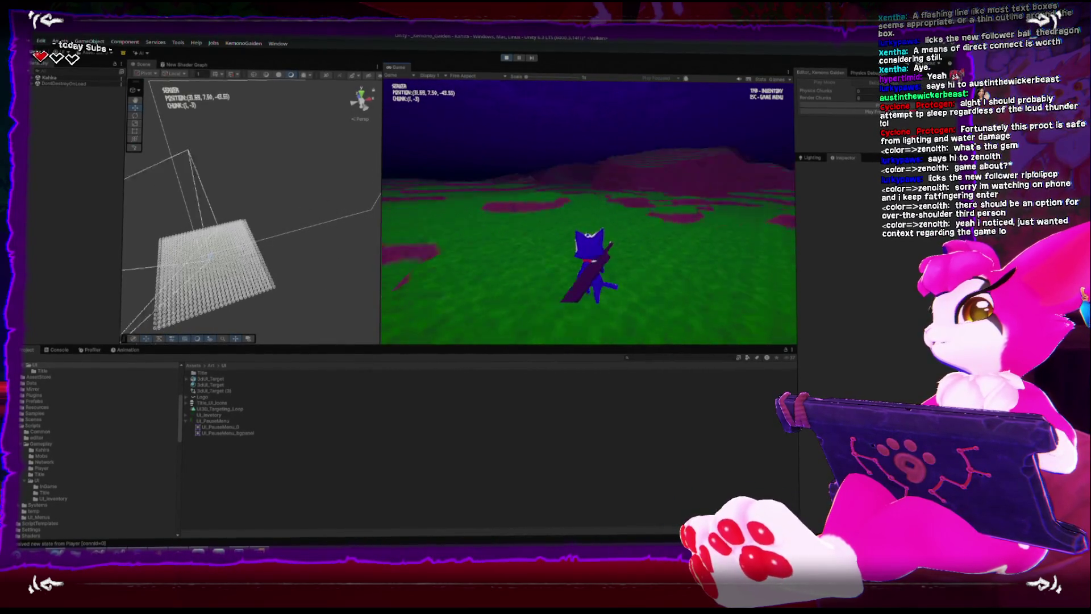
key(w)
key(w)
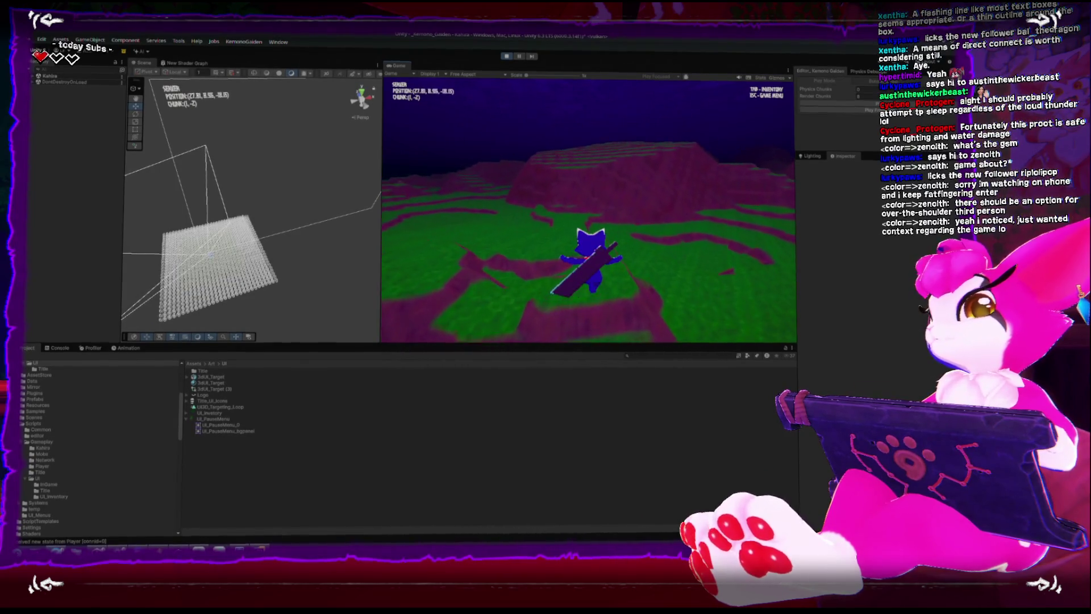
key(w)
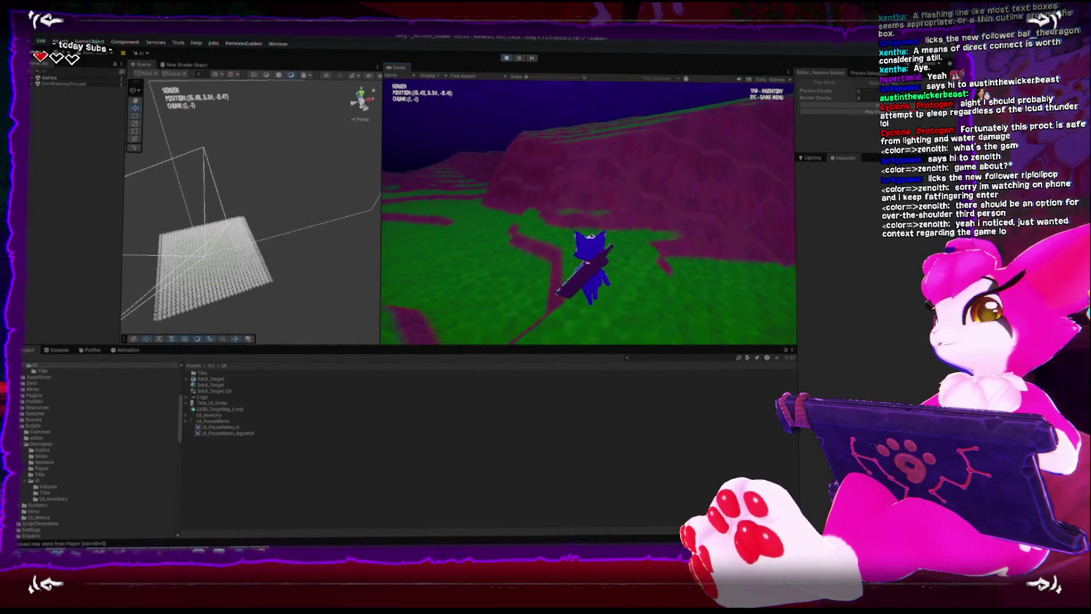
key(w)
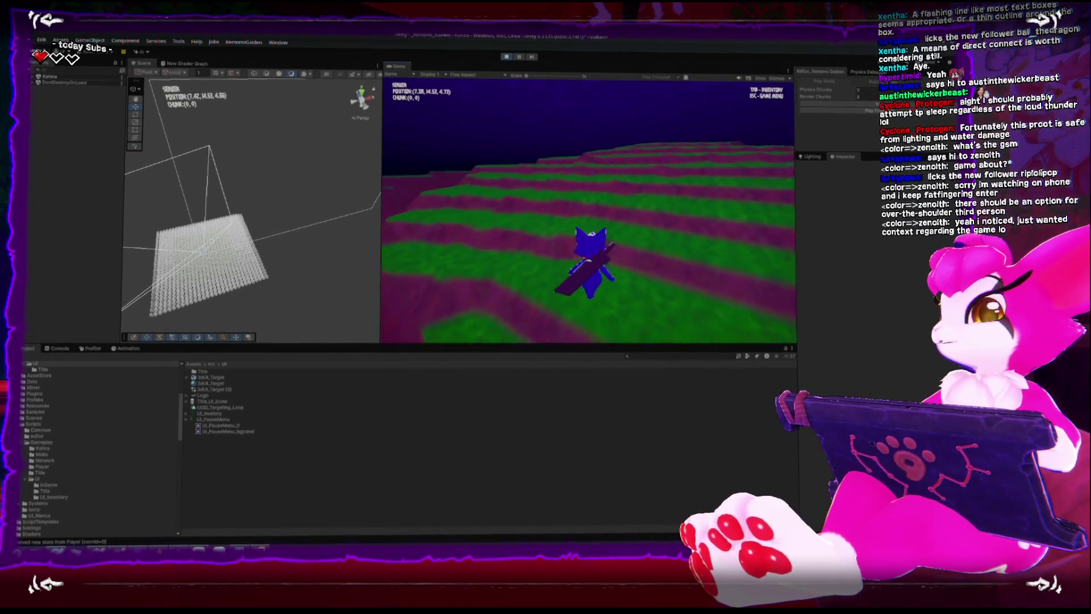
key(w)
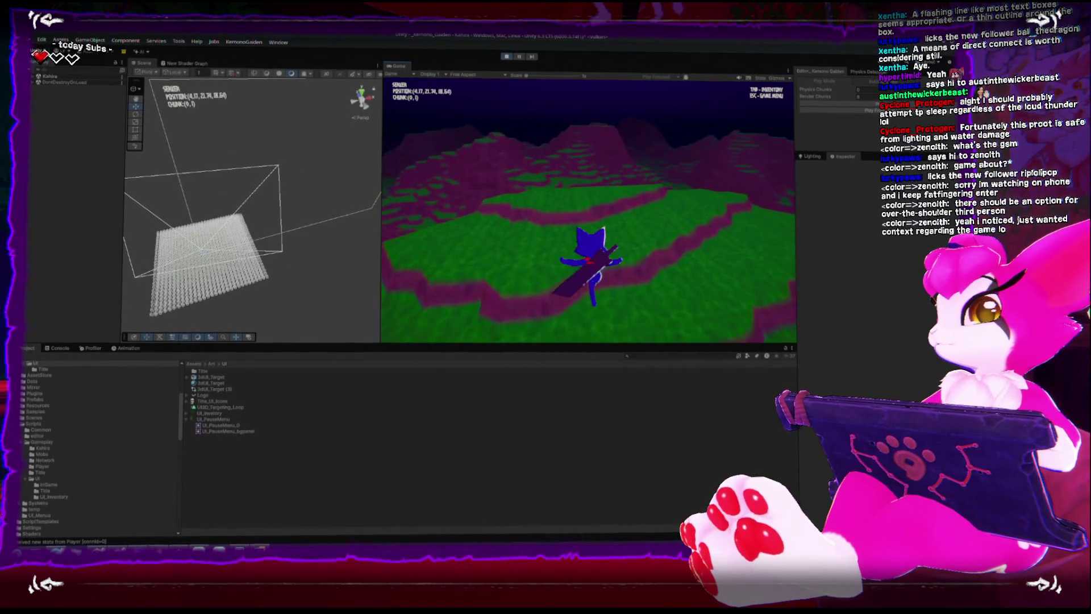
key(w)
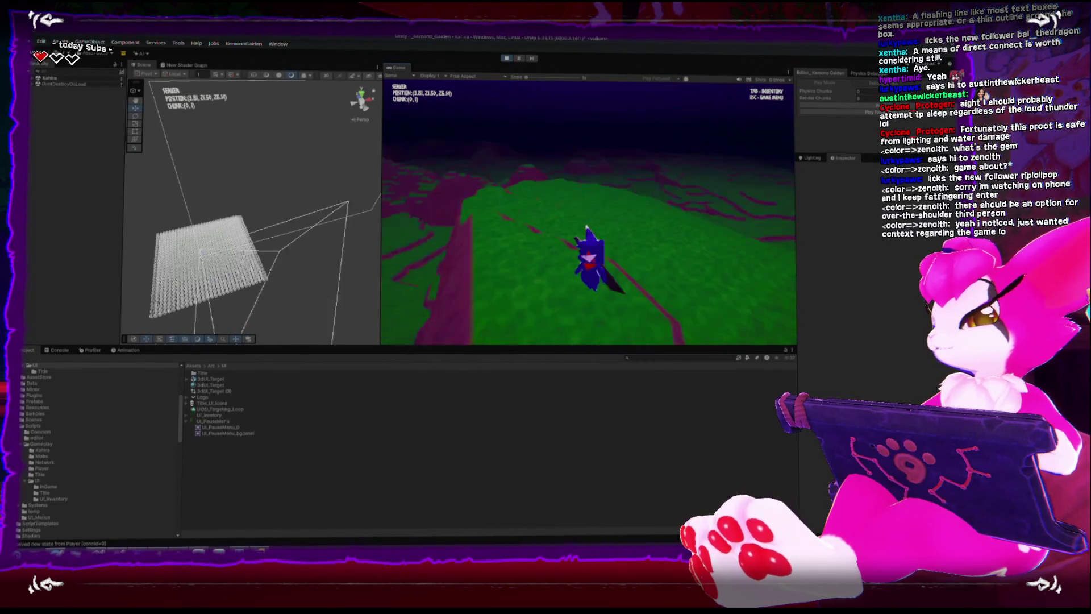
key(Escape)
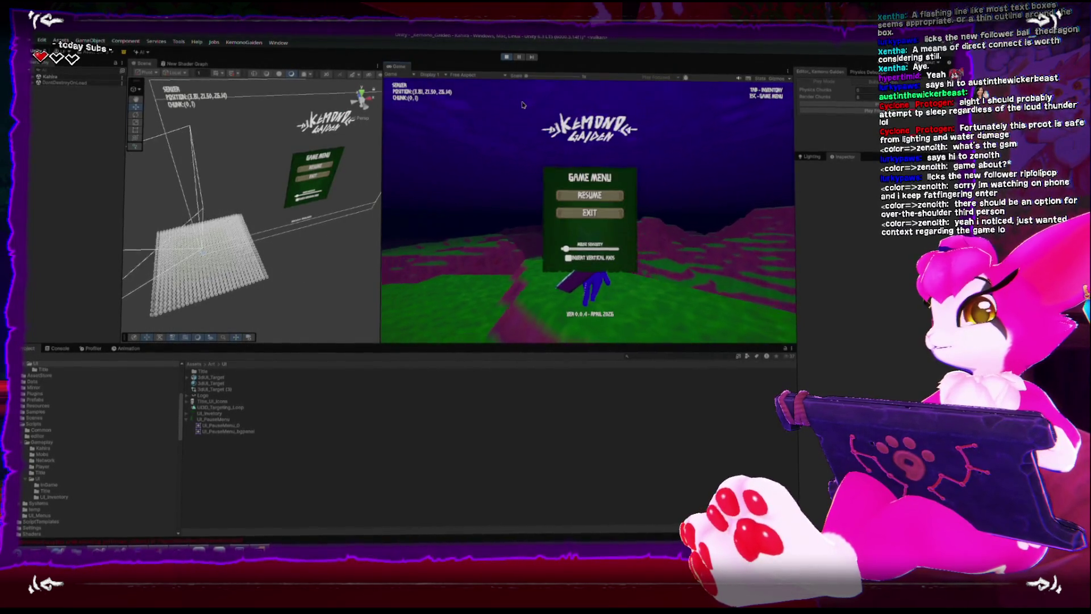
click(506, 58)
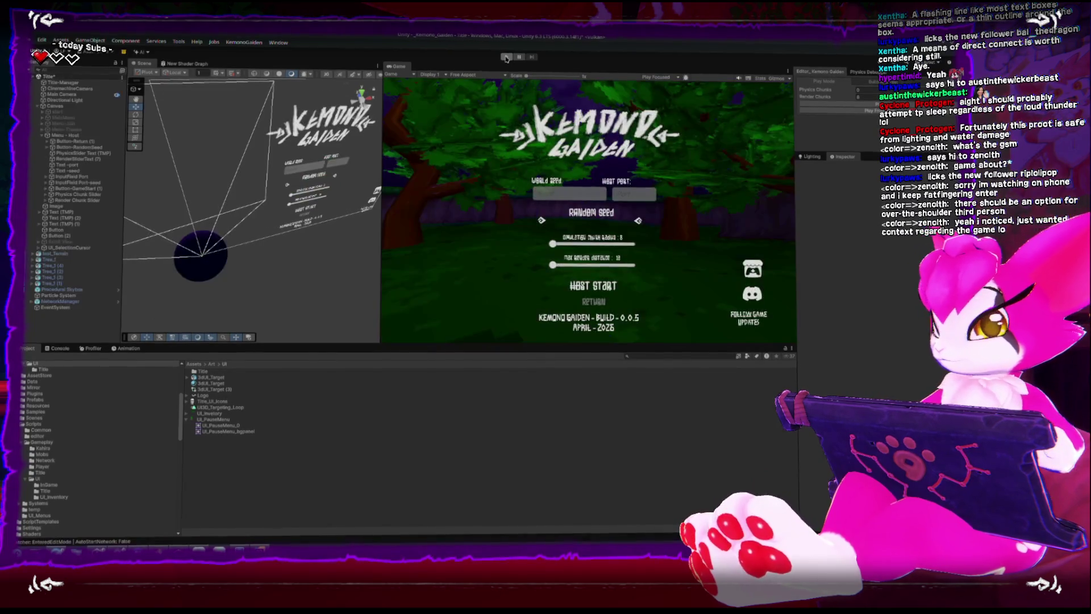
Widen the Scene and Game views, frame the title canvas and select the Random Seed button
mouse_move(326, 230)
mouse_down()
mouse_move(316, 254)
mouse_move(333, 255)
mouse_up()
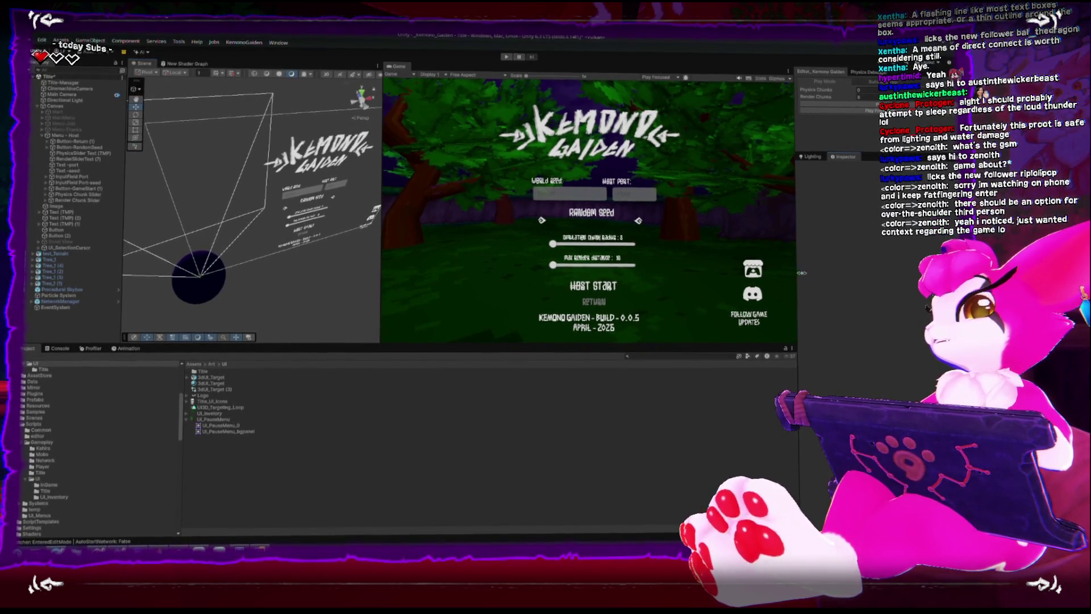
drag(794, 227, 841, 228)
key(f)
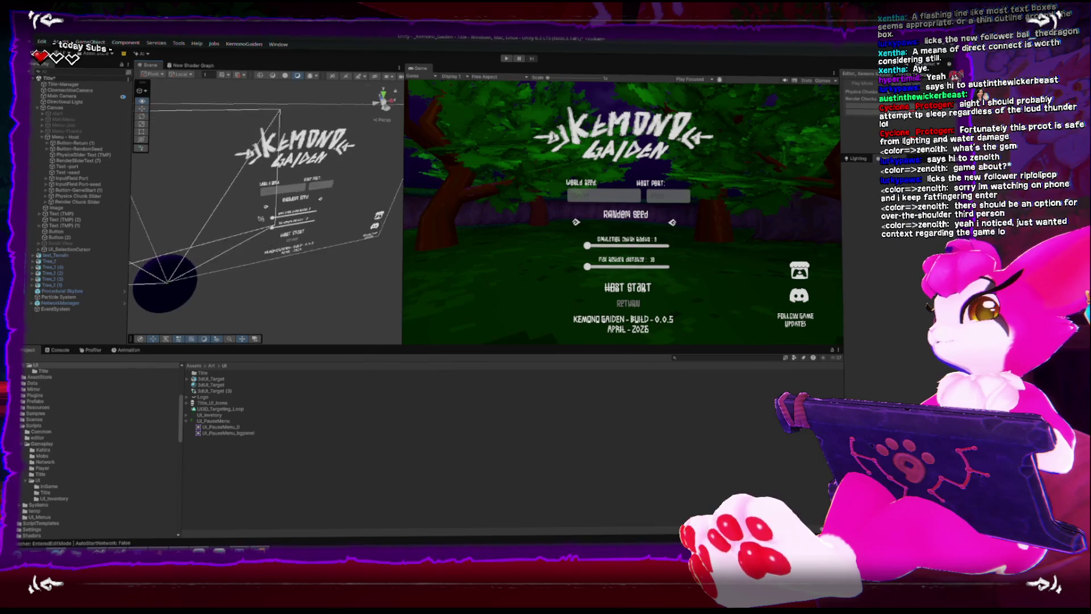
click(296, 198)
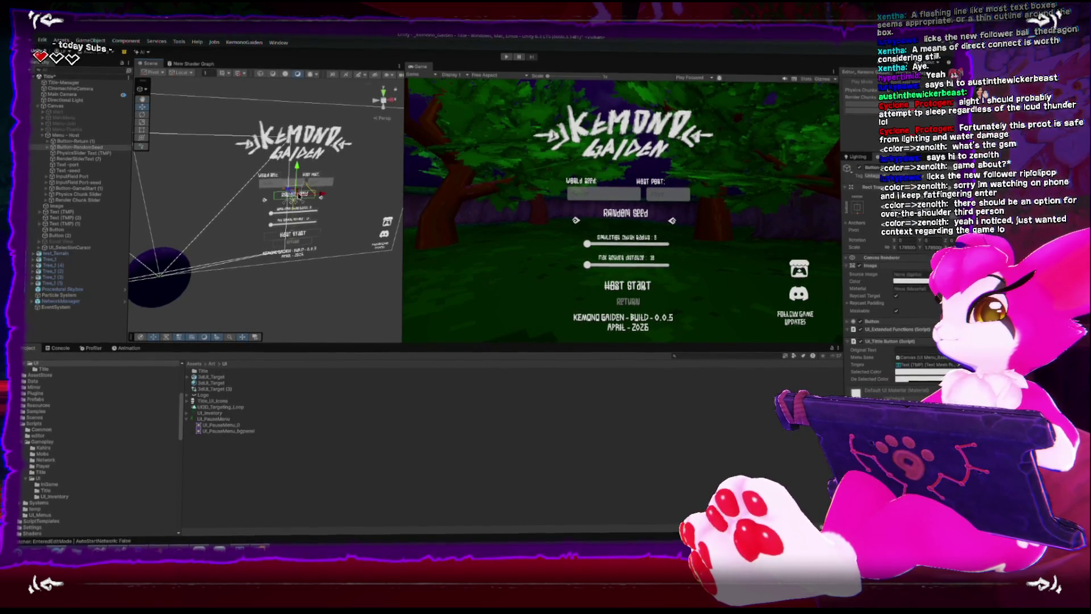
key(f)
scroll(302, 158, down, 4)
drag(301, 156, 319, 184)
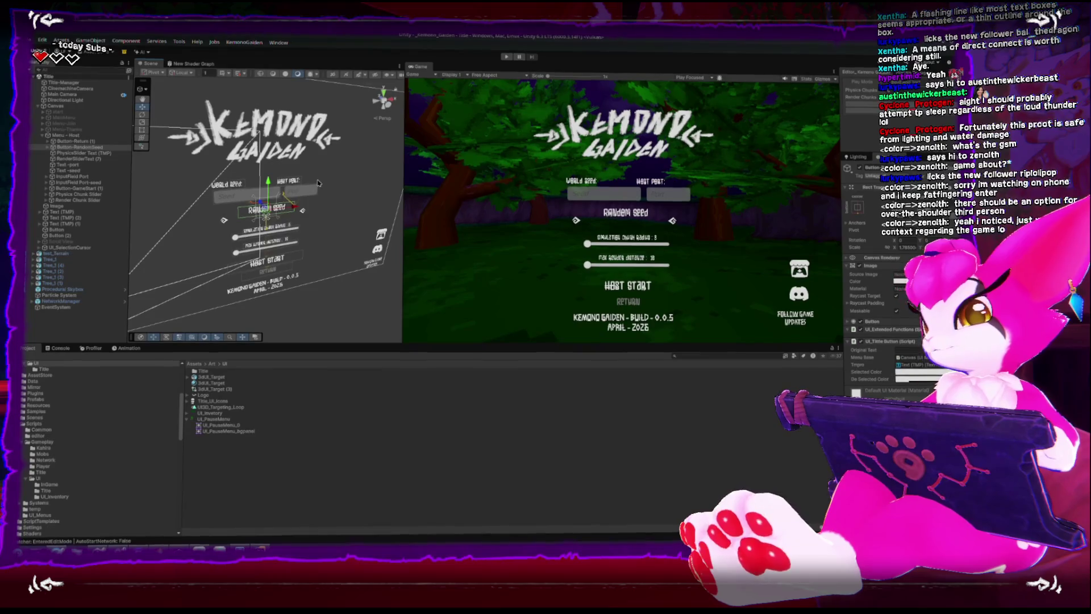
Select the Return button, orbit around the menu canvas, then select and collapse Menu - Host
click(274, 271)
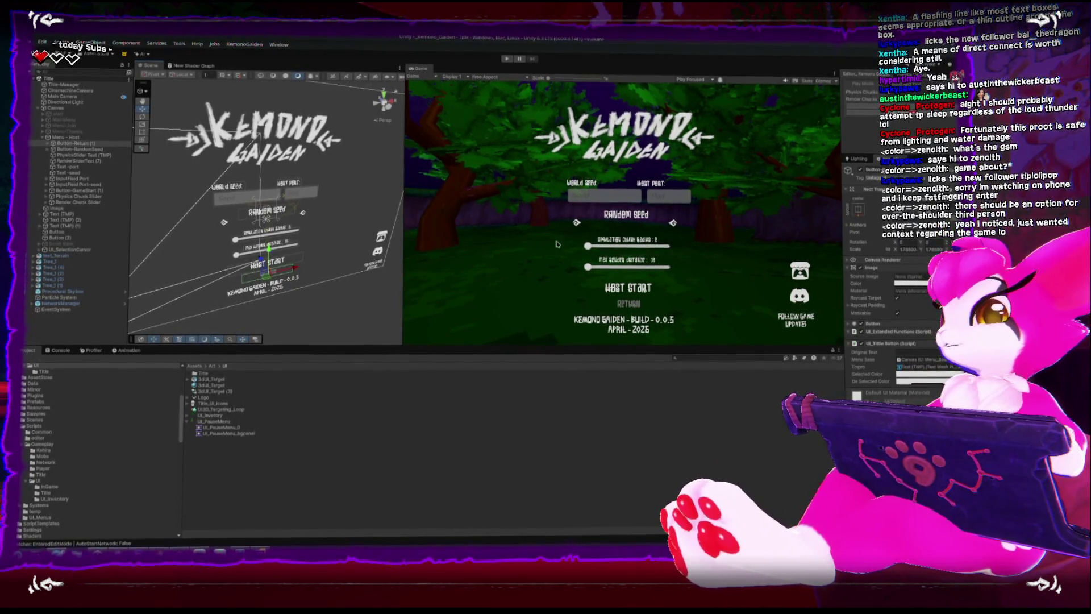
mouse_move(318, 193)
mouse_down()
mouse_move(305, 197)
mouse_move(355, 199)
mouse_move(392, 244)
mouse_up()
scroll(306, 335, up, 3)
scroll(307, 335, down, 3)
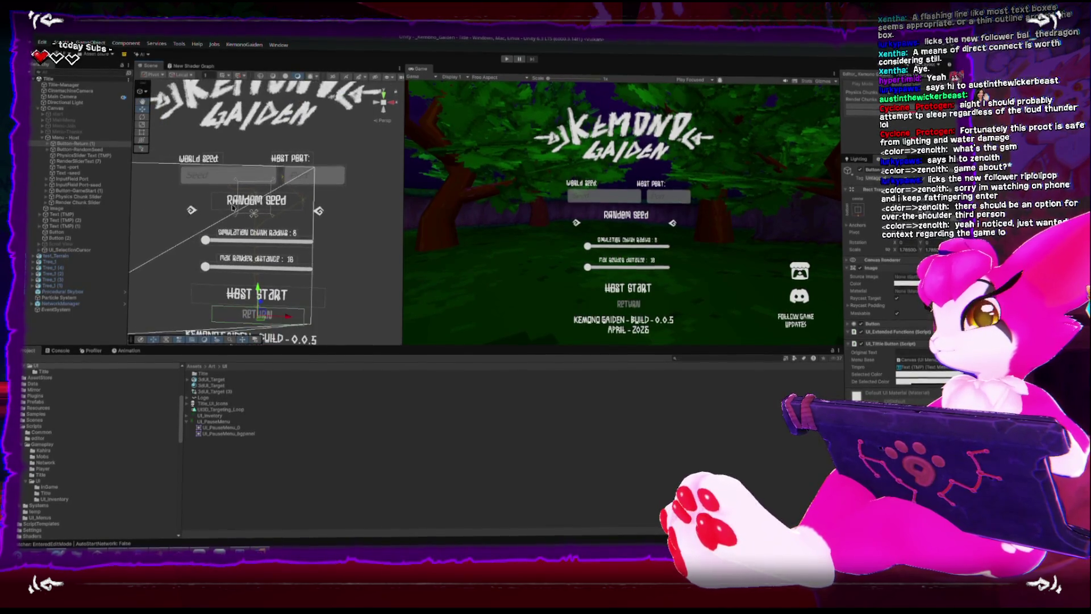
mouse_move(307, 335)
mouse_down()
mouse_move(353, 175)
mouse_move(250, 157)
mouse_move(304, 178)
mouse_move(261, 162)
mouse_up()
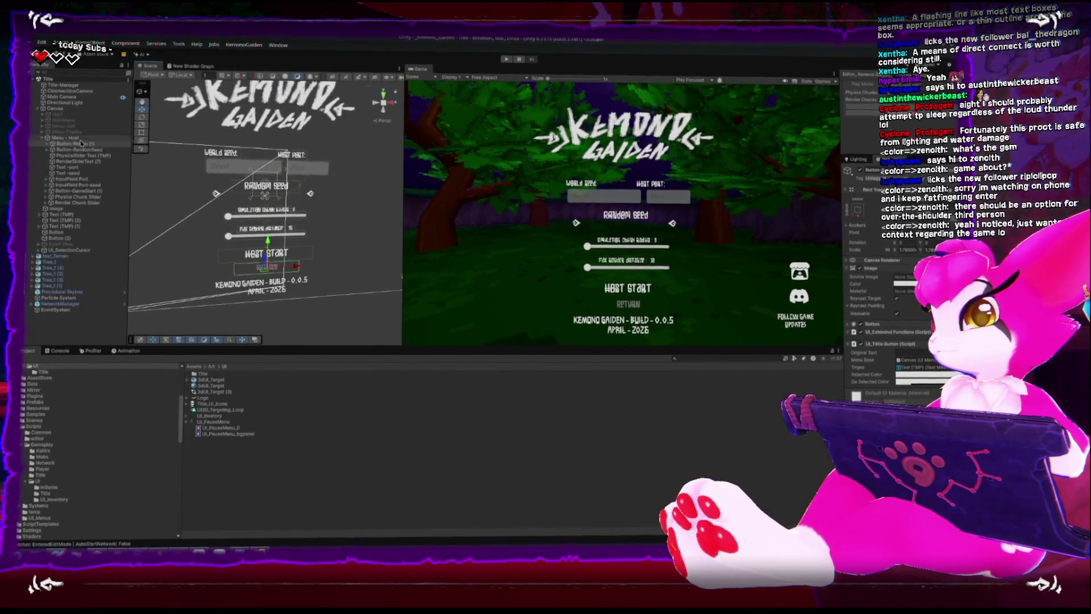
click(42, 138)
click(41, 139)
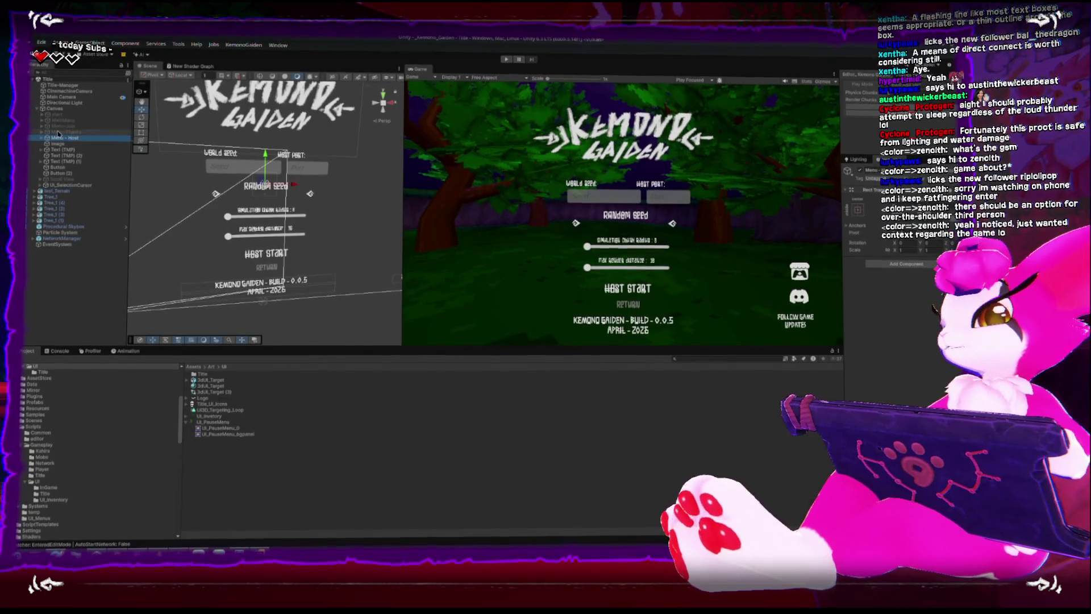
Select the Physics Chunk Slider and nudge the two sliders vertically with the Y move arrow
scroll(369, 182, down, 3)
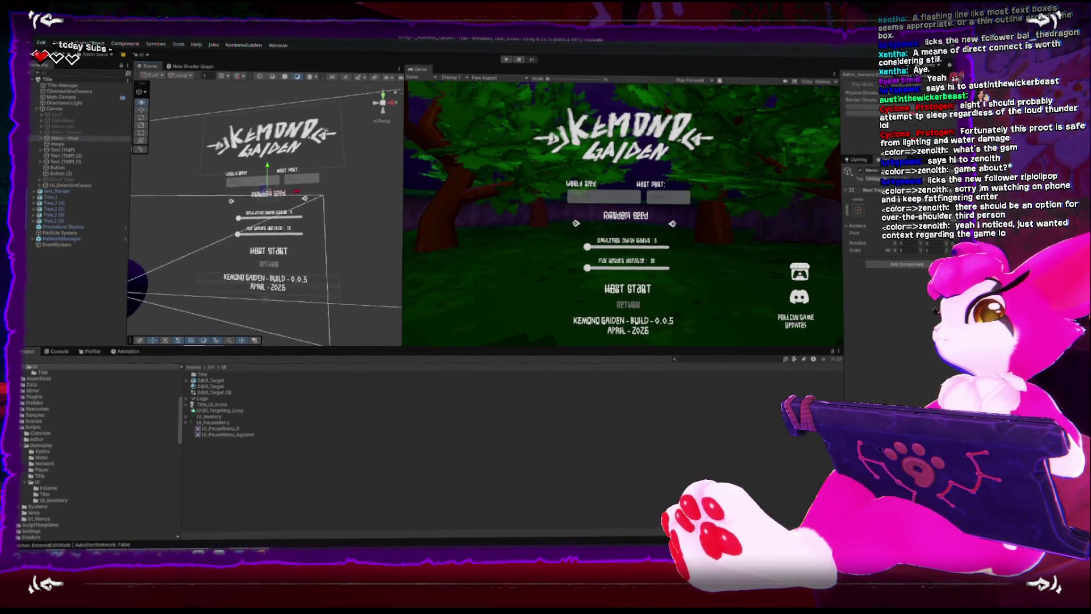
drag(294, 167, 255, 364)
scroll(284, 199, up, 3)
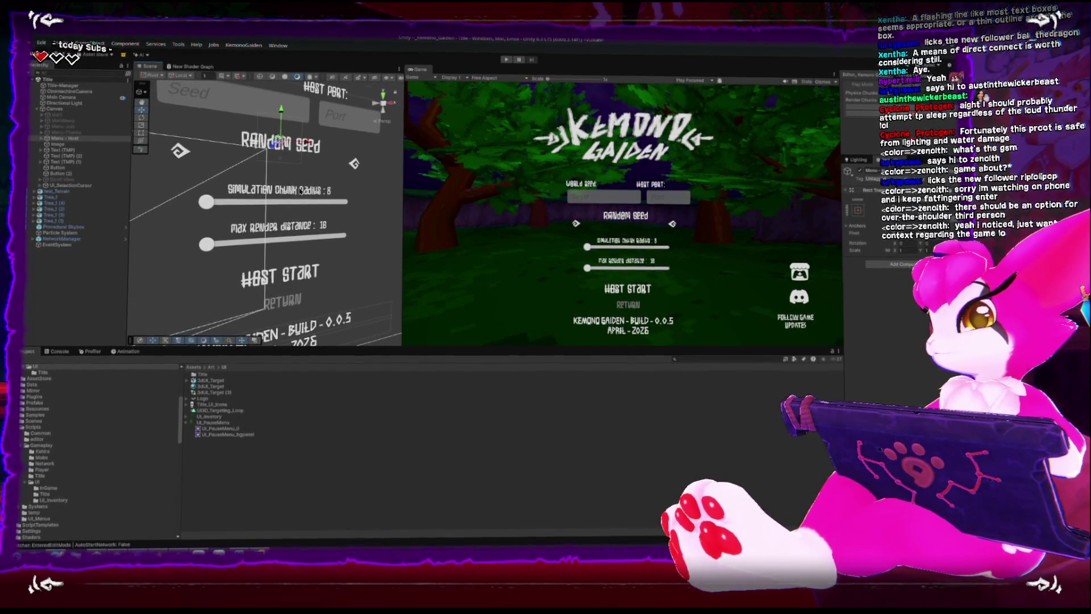
click(301, 220)
drag(295, 227, 286, 213)
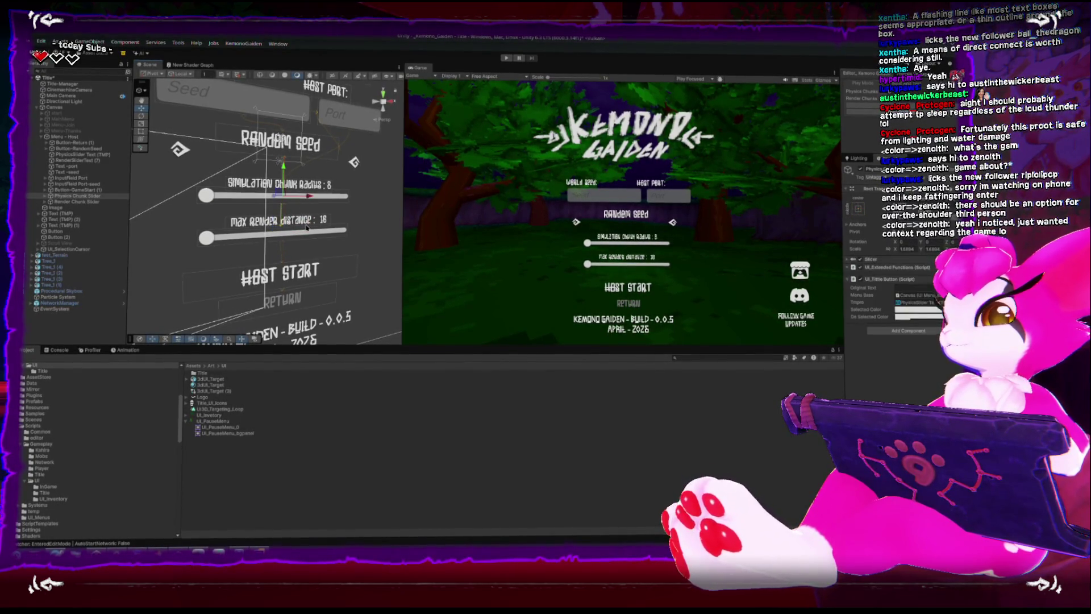
drag(285, 215, 283, 217)
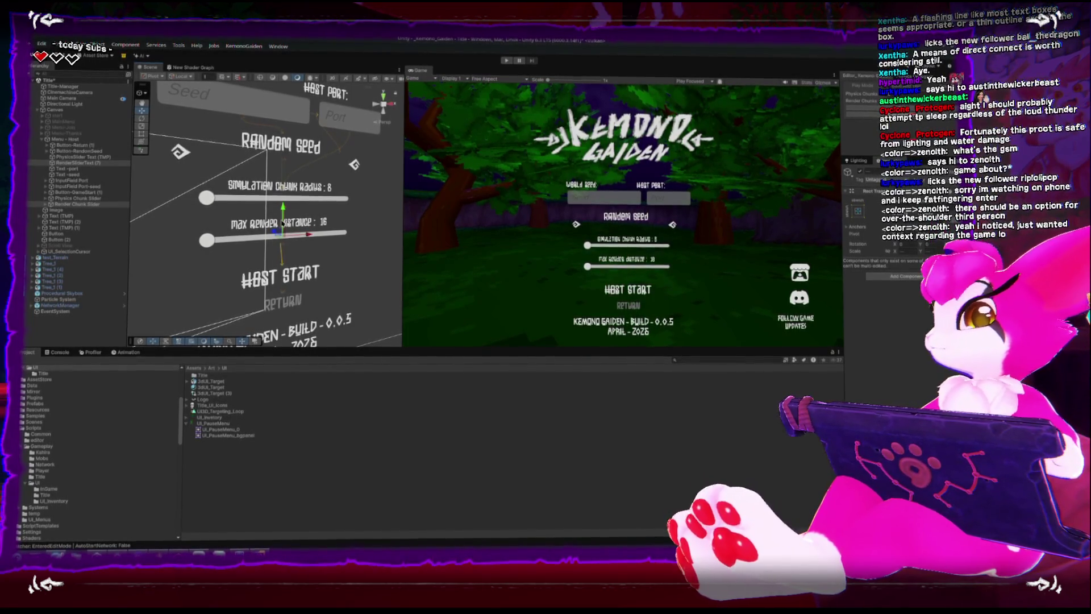
mouse_move(281, 213)
mouse_down()
mouse_move(335, 182)
mouse_move(305, 189)
mouse_move(314, 164)
mouse_up()
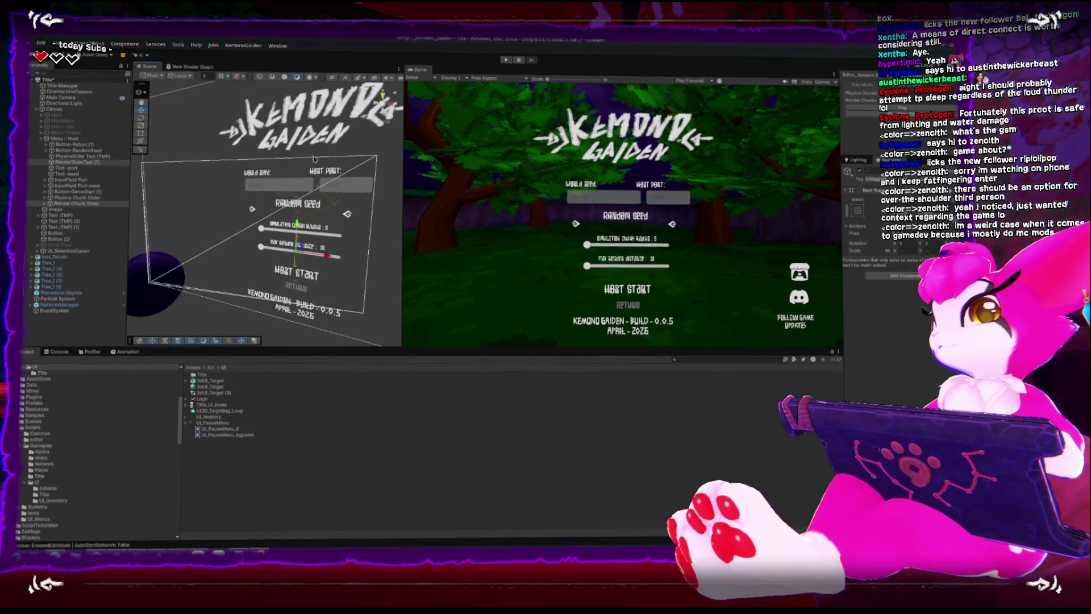
key(XF86AudioRaiseVolume)
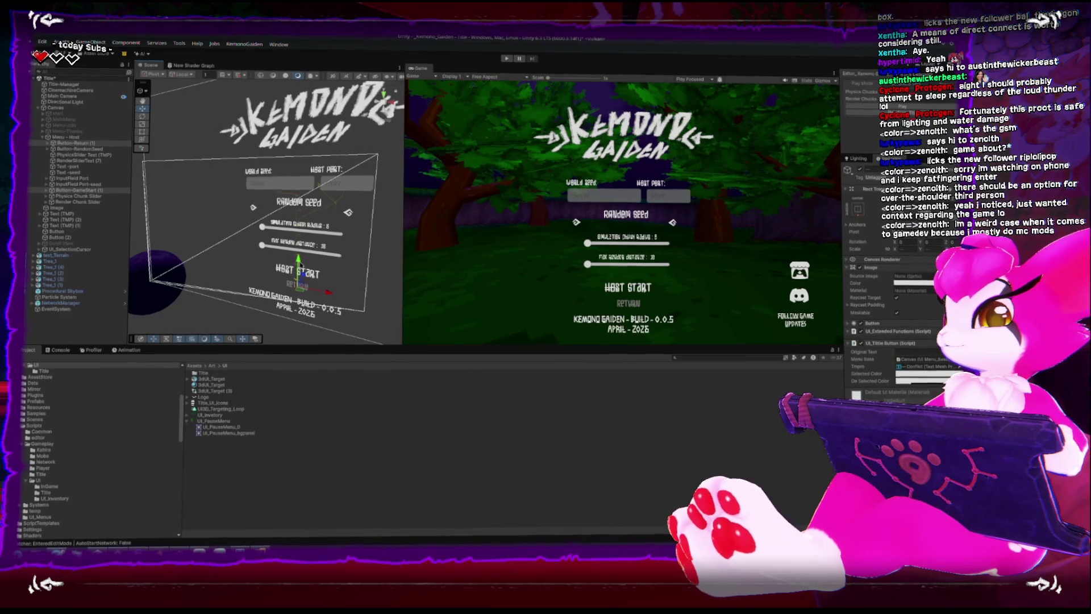
key(f)
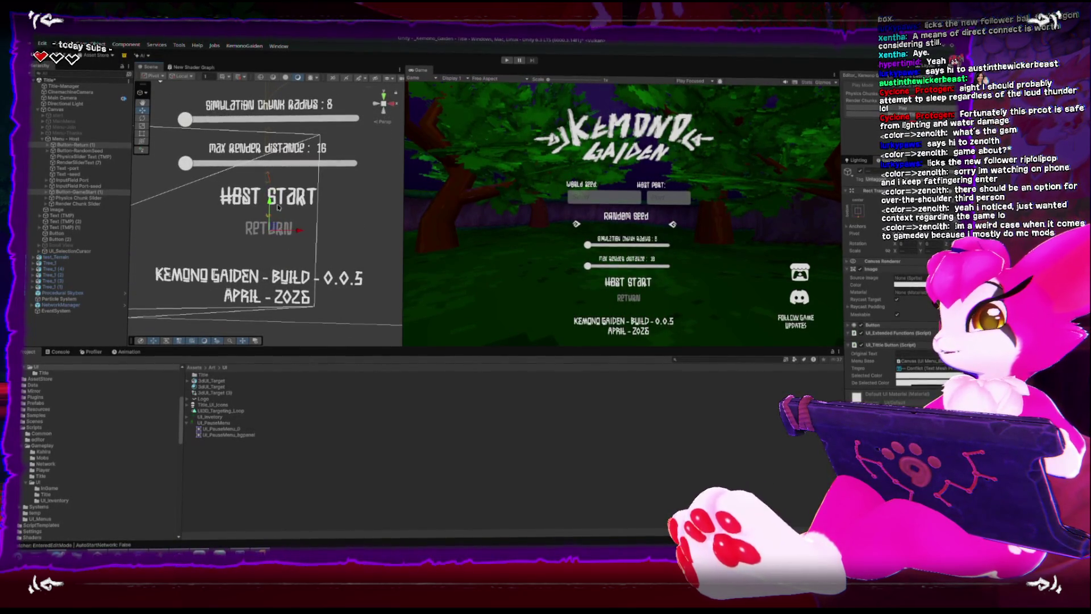
Select the Return label text and start an incremental Build And Run of the player
click(289, 235)
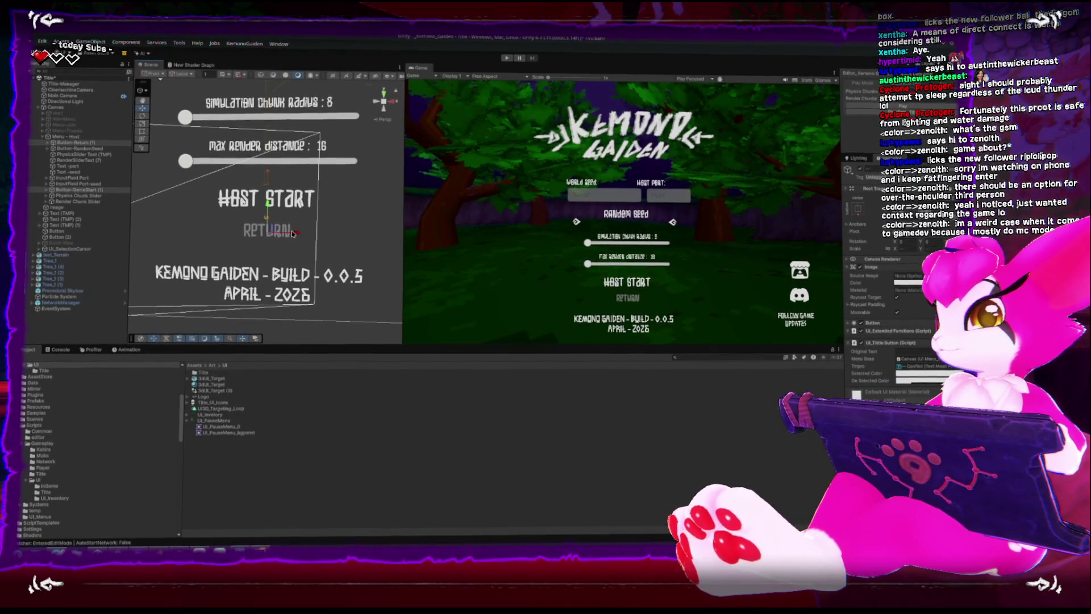
click(278, 234)
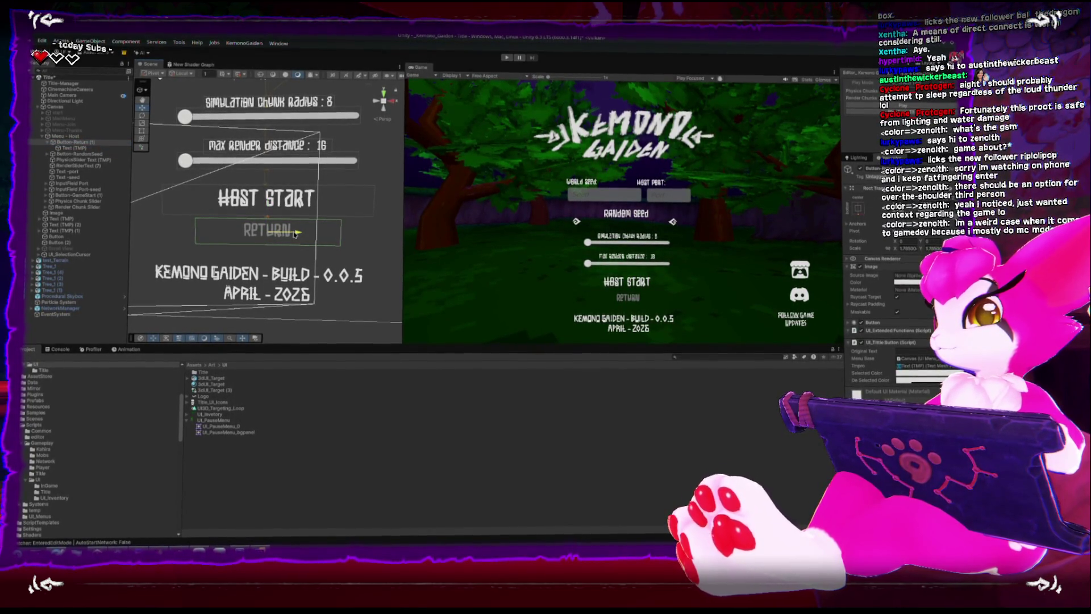
scroll(294, 234, down, 2)
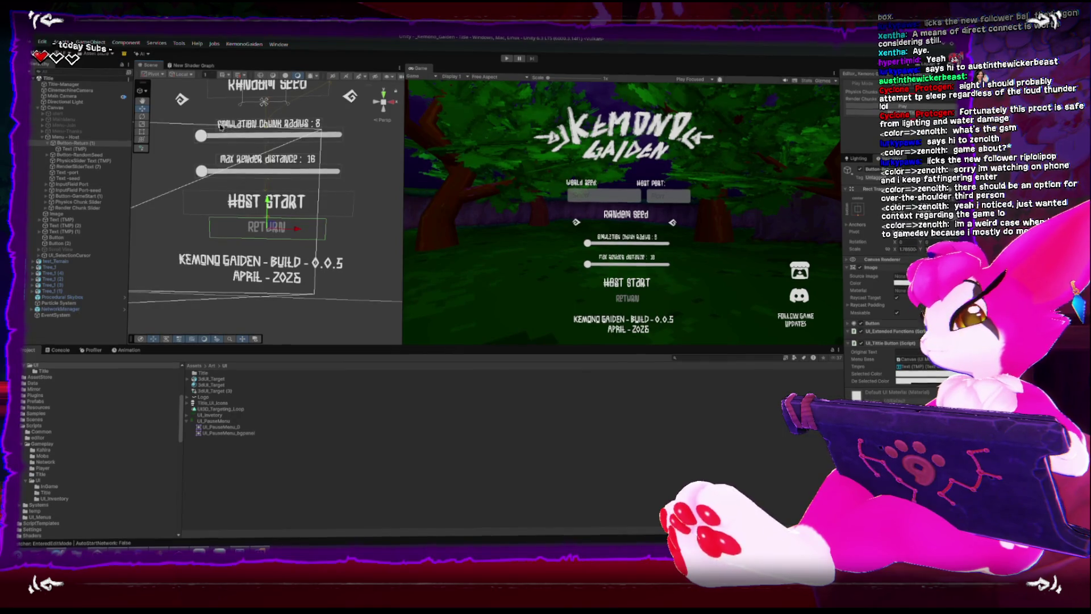
scroll(341, 226, down, 3)
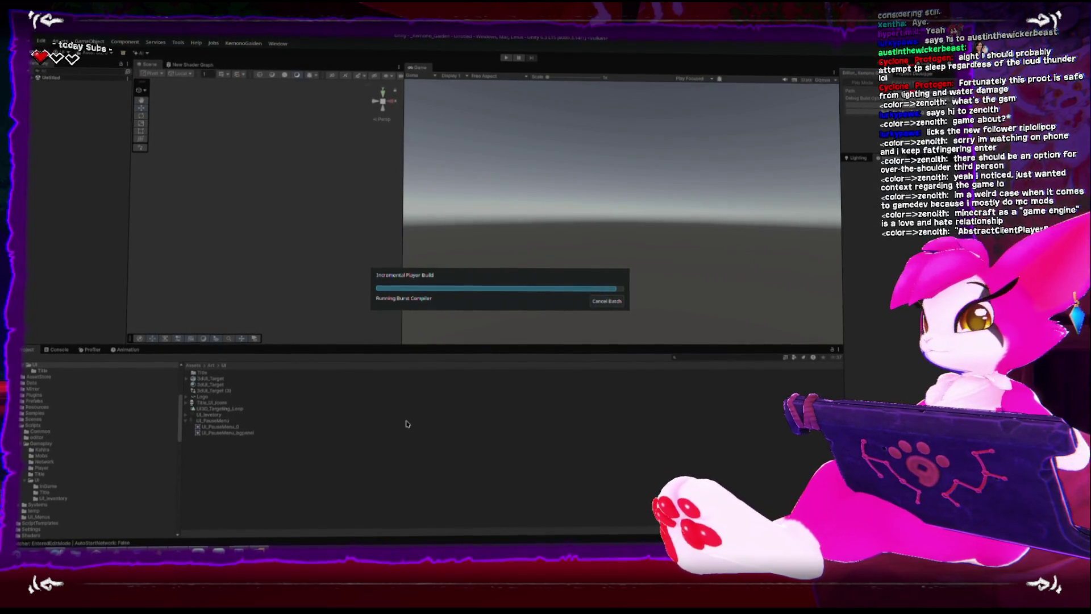
Start Steam from the KDE application launcher
key(super)
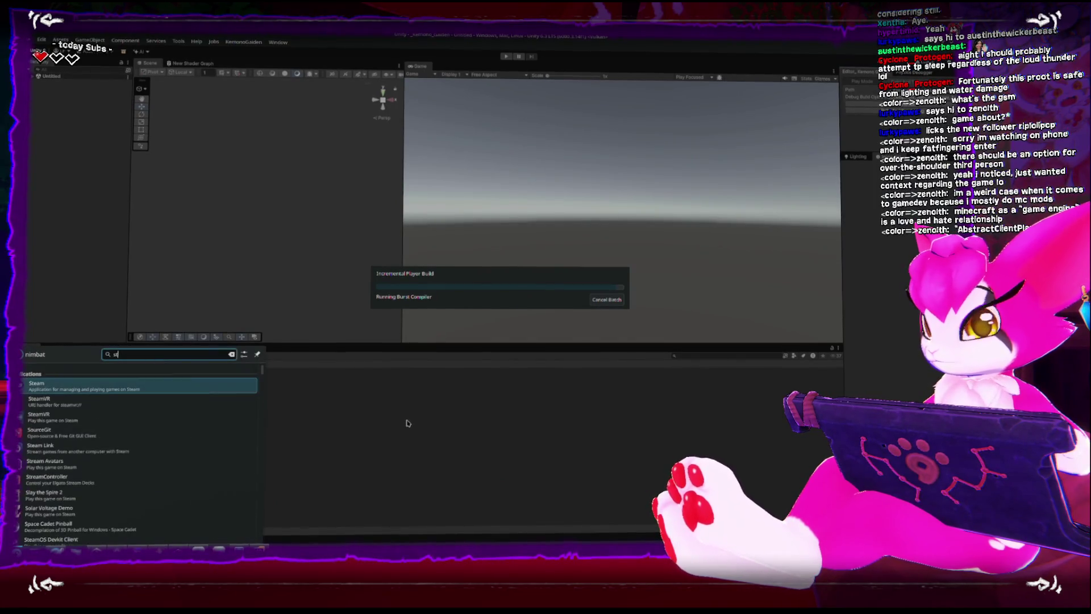
key(Escape)
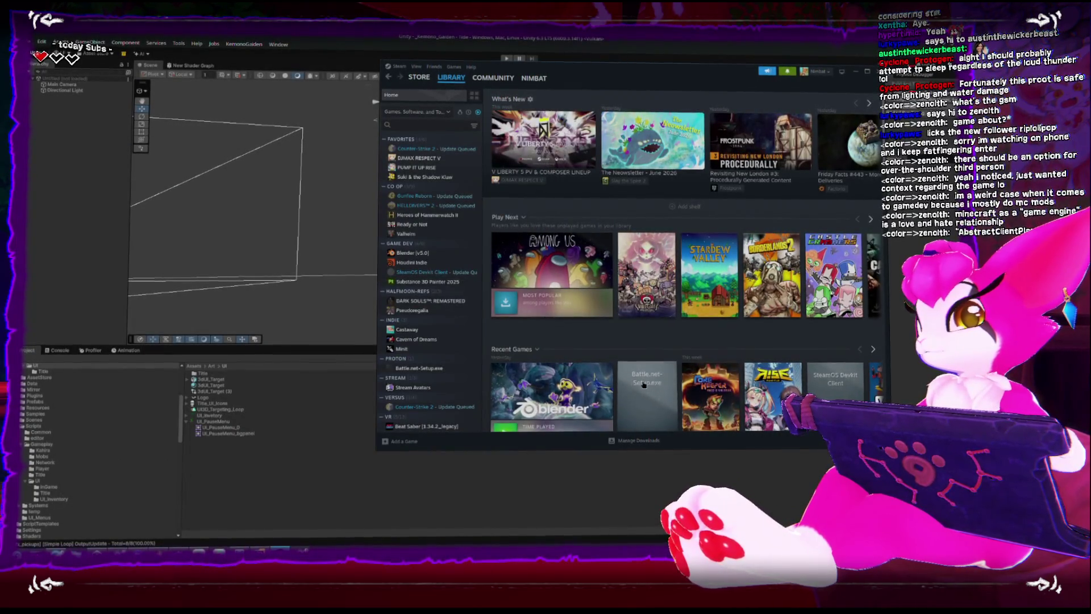
Update and launch SteamOS Devkit Client, close the Kemono Gaiden test window, and view the connection Status
click(835, 380)
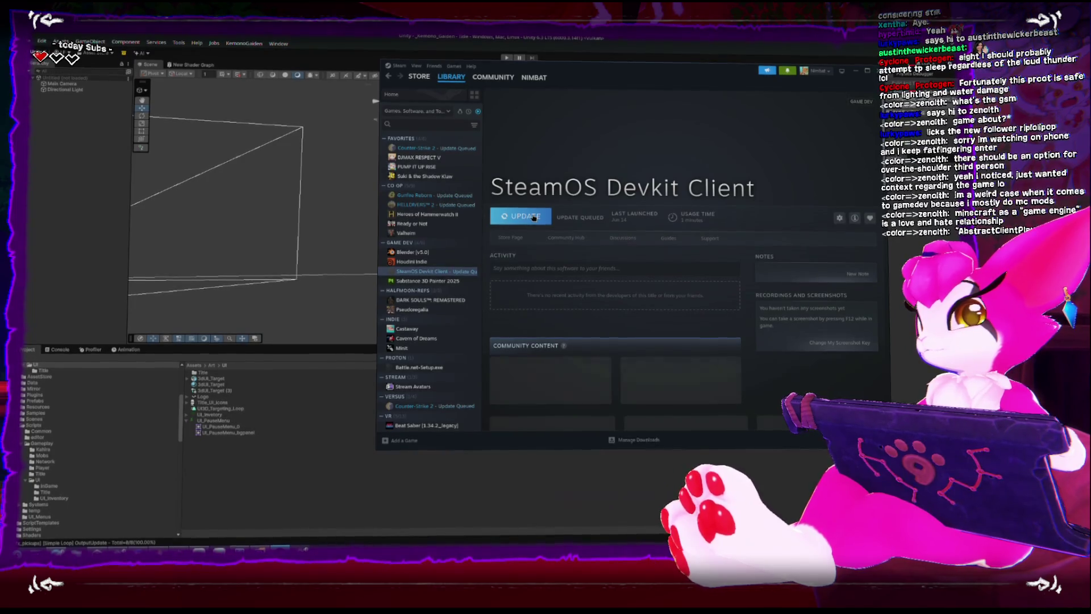
click(534, 218)
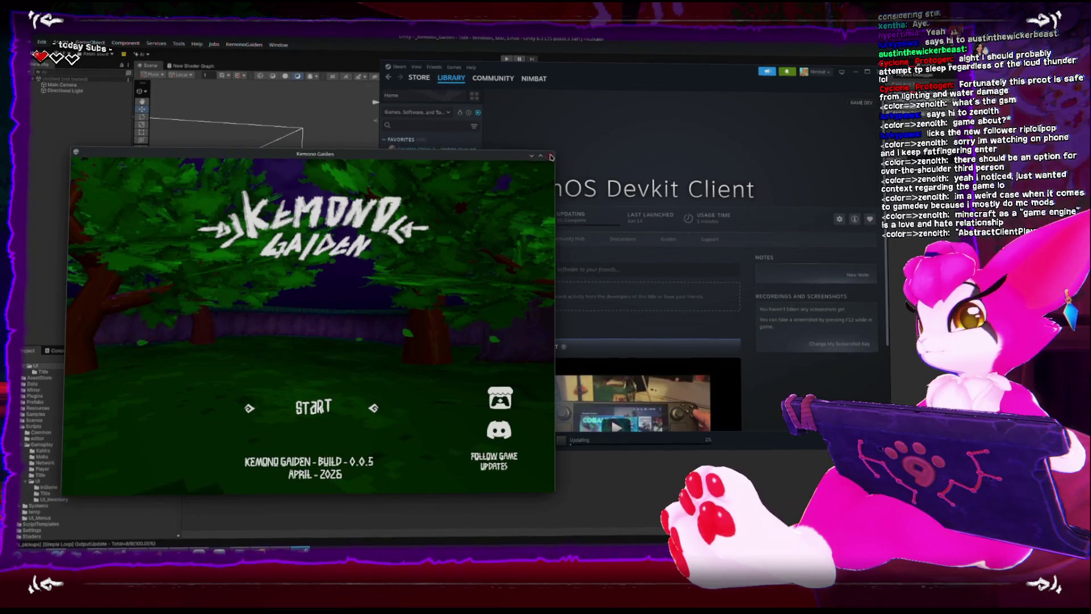
click(549, 155)
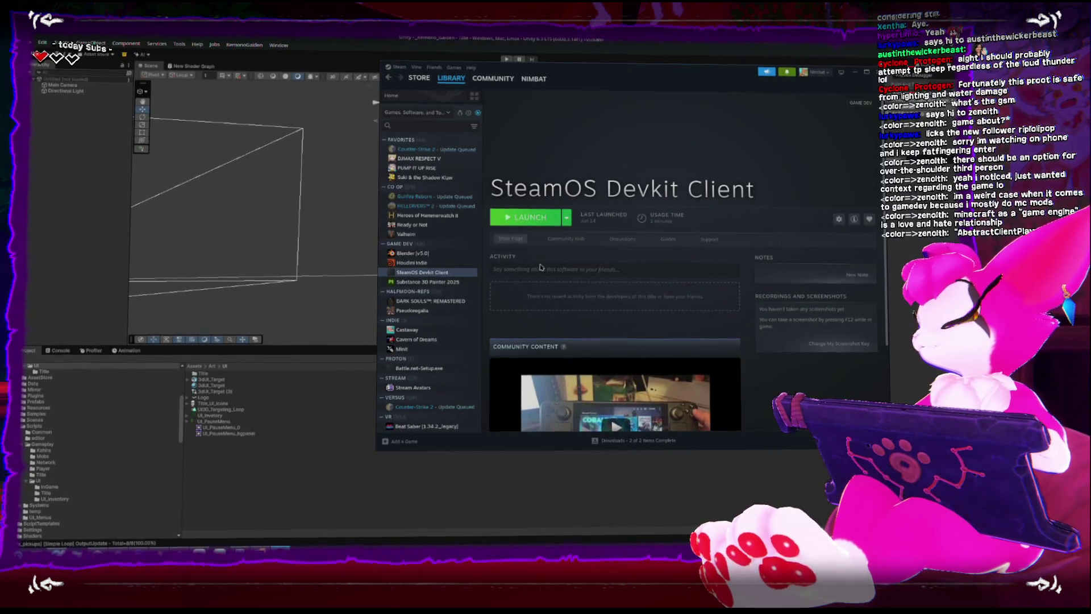
click(511, 217)
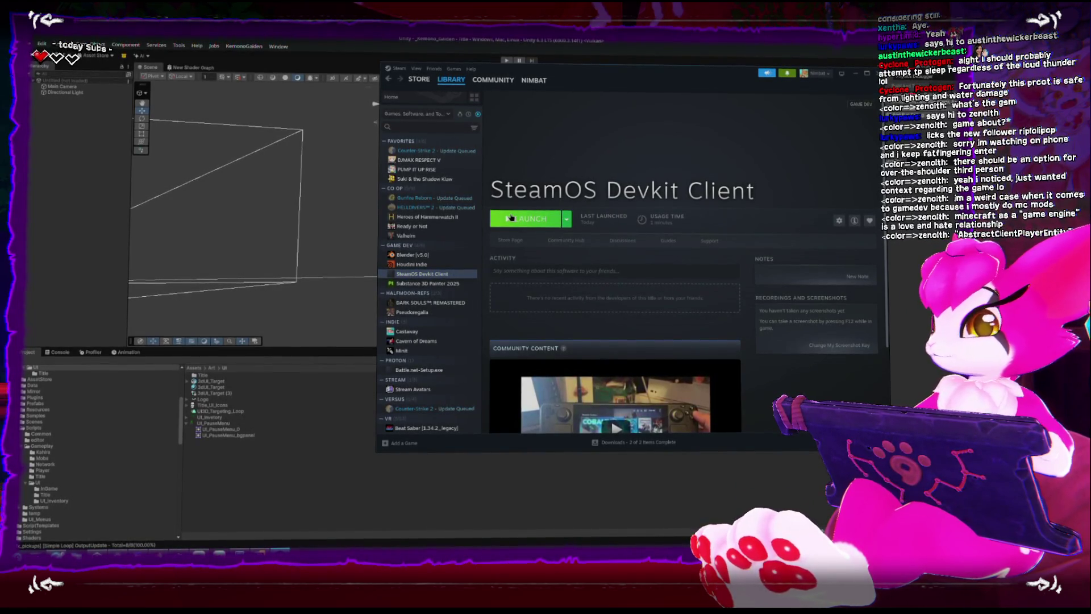
click(301, 164)
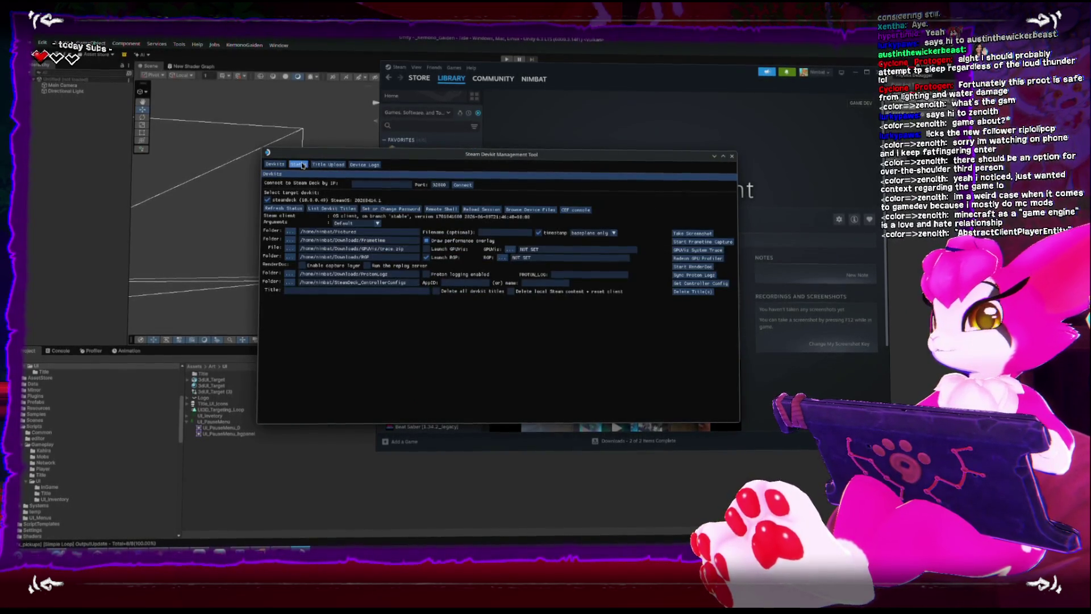
Upload the KemonoGaiden build to the steamdeck, then minimize the Devkit tool and return to Unity
click(328, 164)
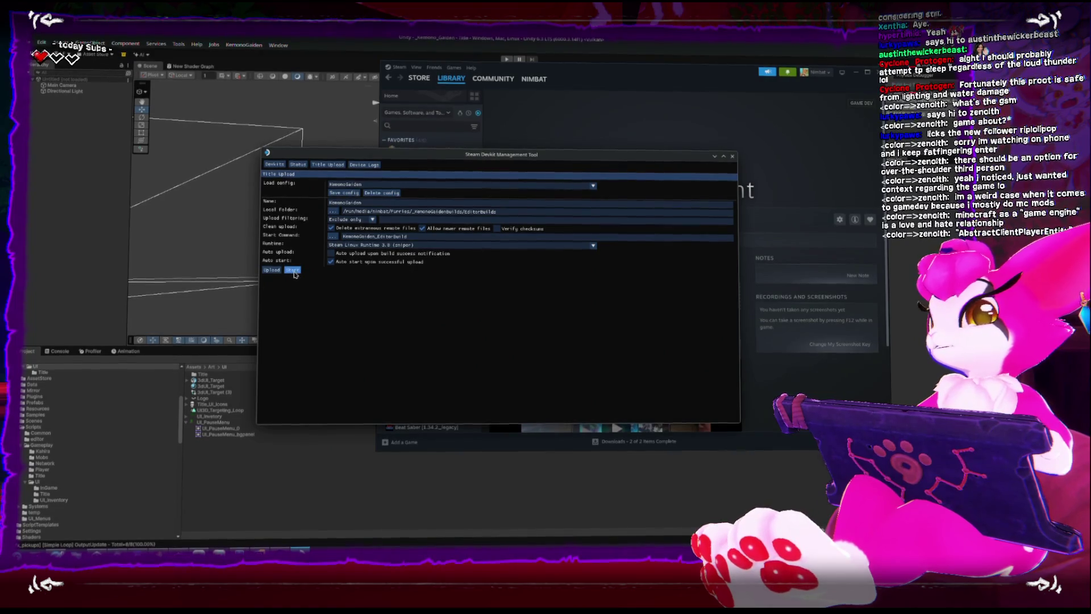
click(293, 270)
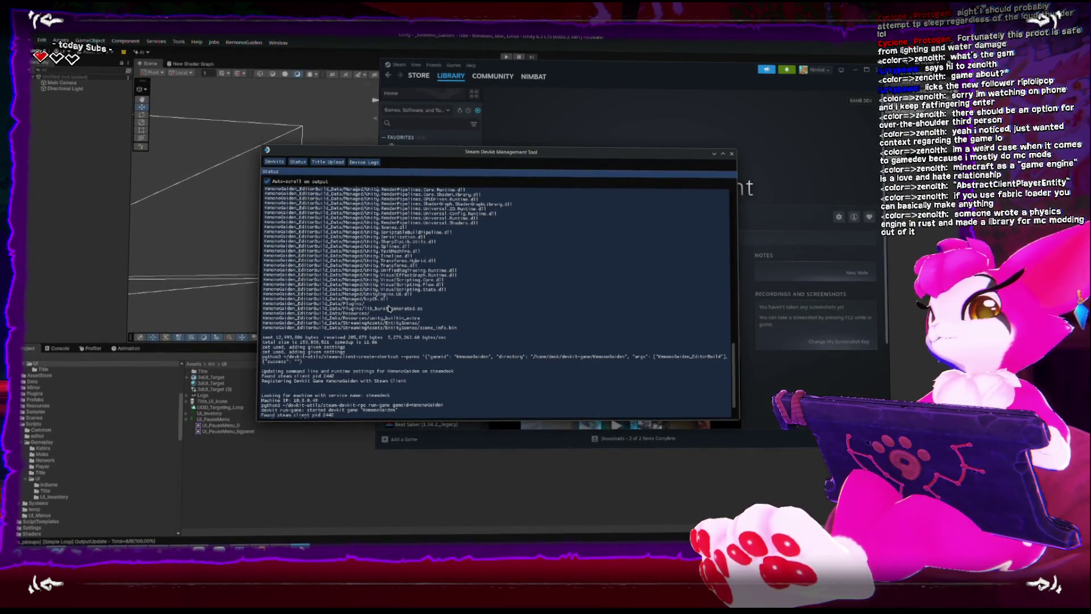
click(713, 155)
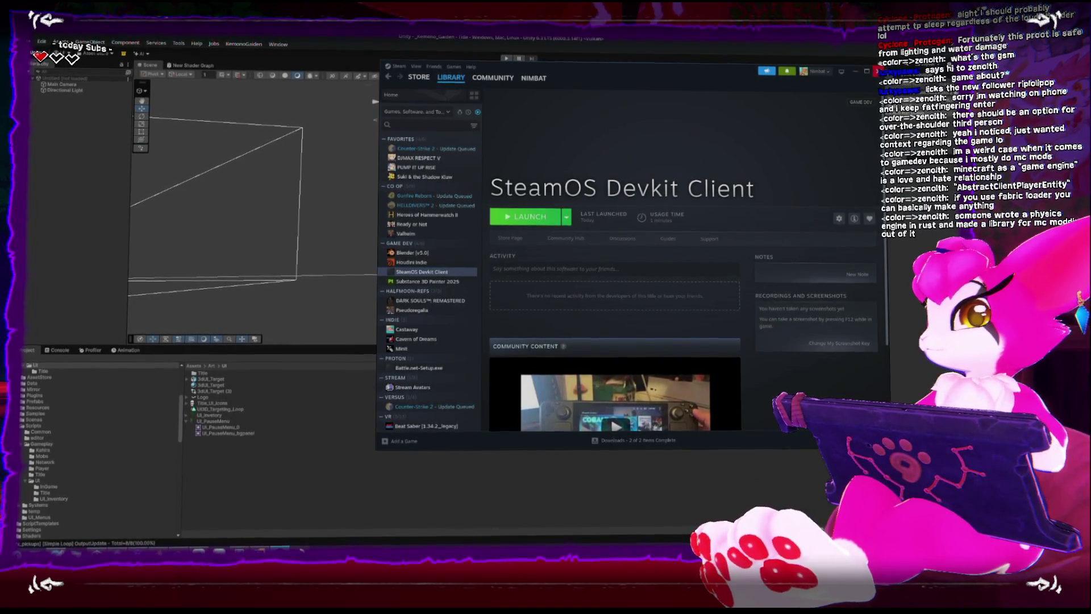
key(alt+Tab)
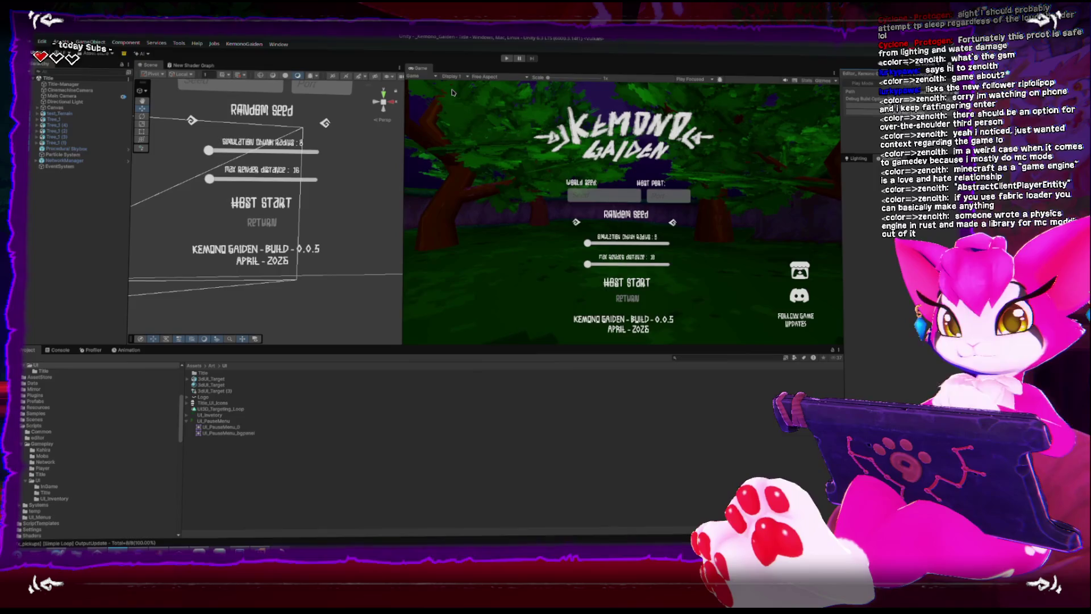
Frame the title UI and move the KEMONO GAIDEN logo image slightly upward
scroll(316, 216, down, 3)
drag(271, 169, 272, 218)
scroll(281, 174, down, 2)
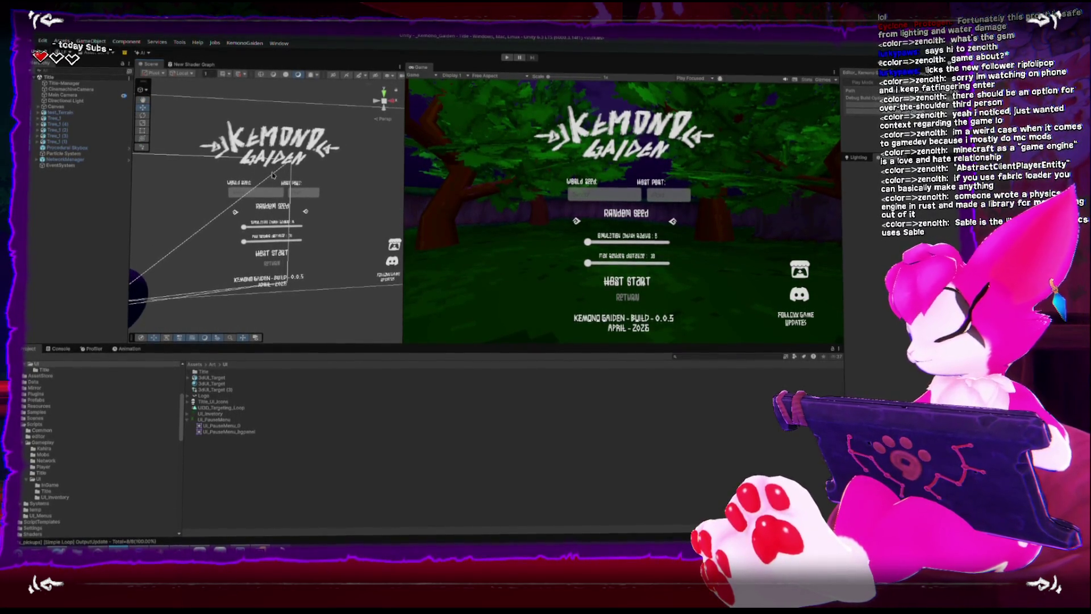
click(287, 133)
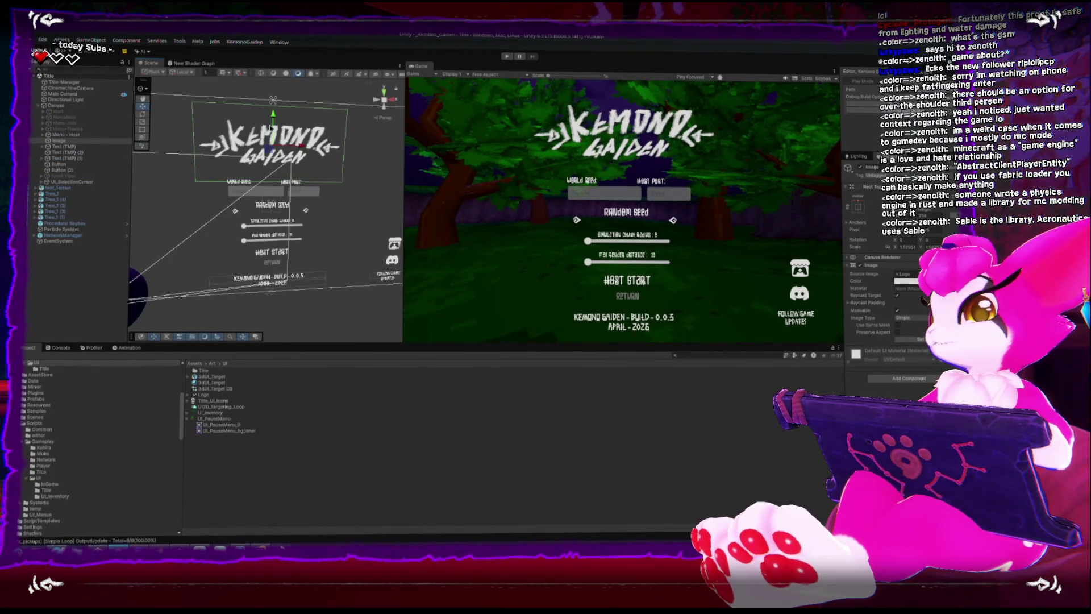
mouse_move(274, 149)
mouse_down()
mouse_move(312, 143)
mouse_move(316, 123)
mouse_up()
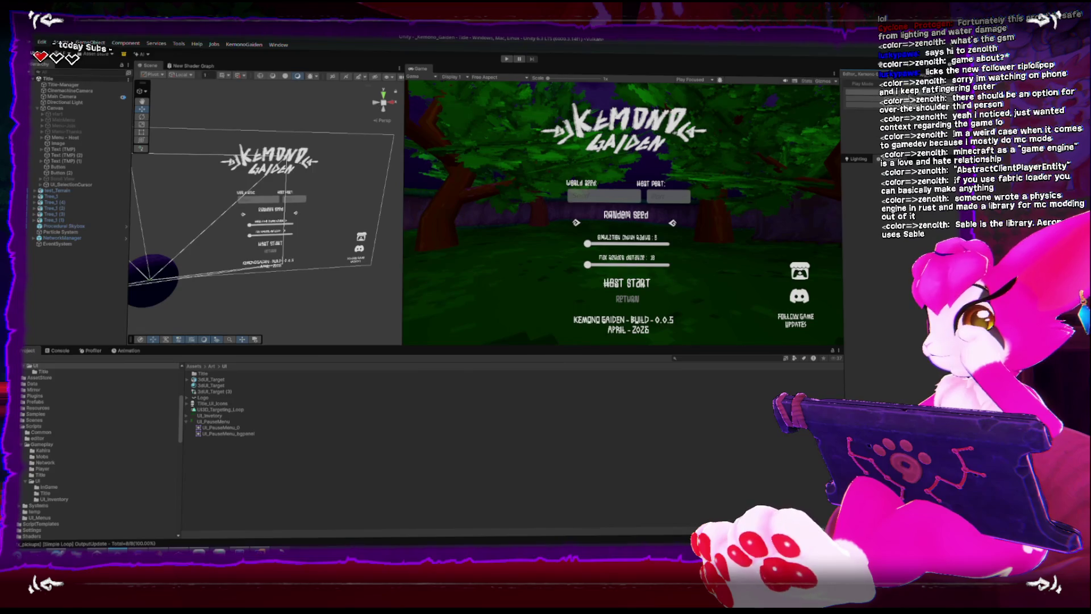
Open the Kahira scene, enter Play mode, and bring up the in-game pause menu
click(626, 283)
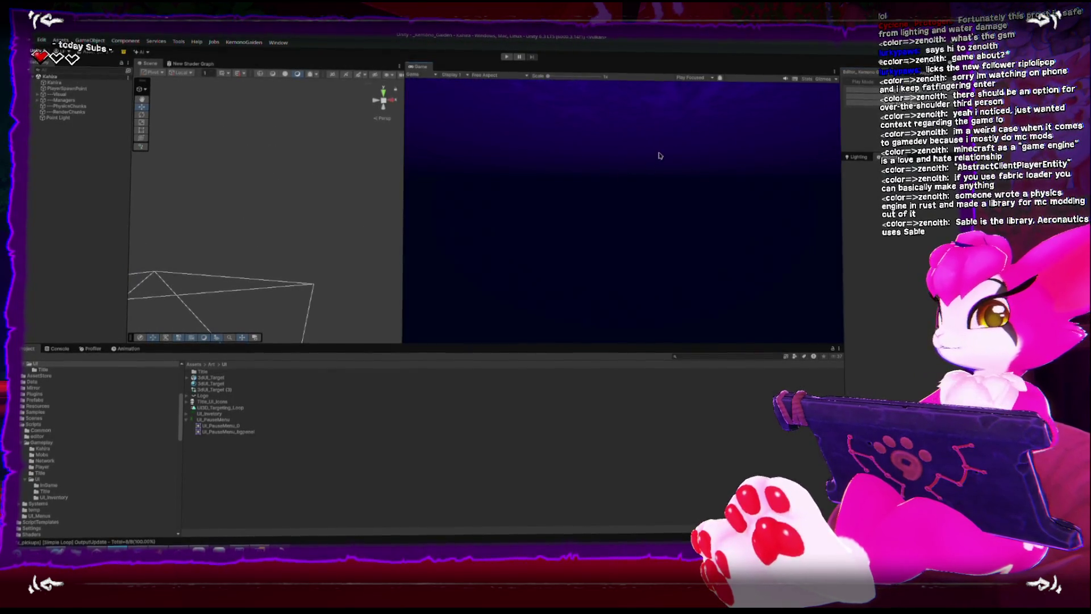
key(ctrl+p)
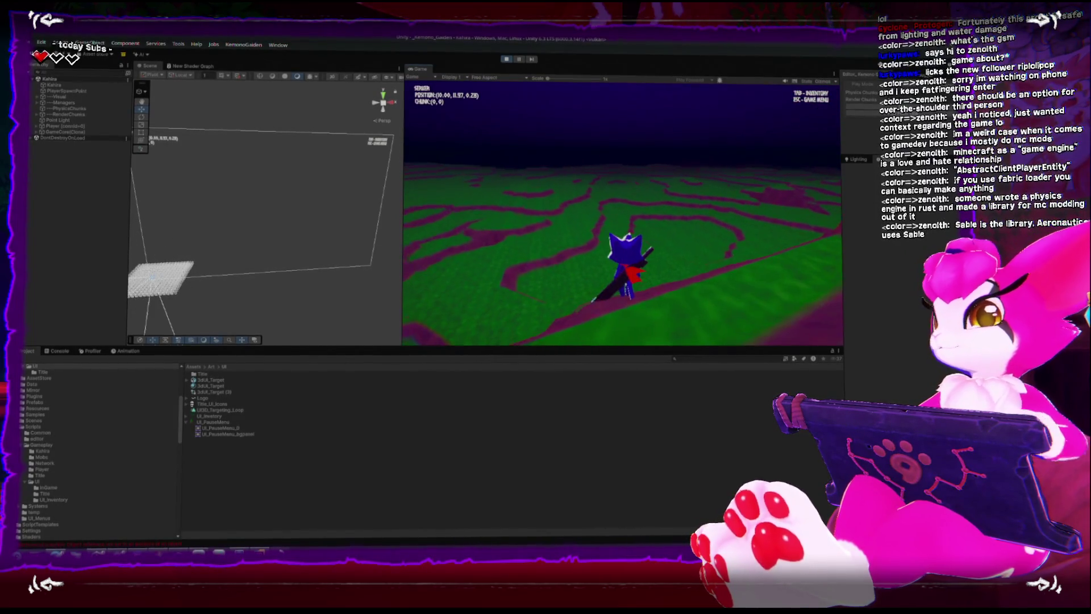
key(Escape)
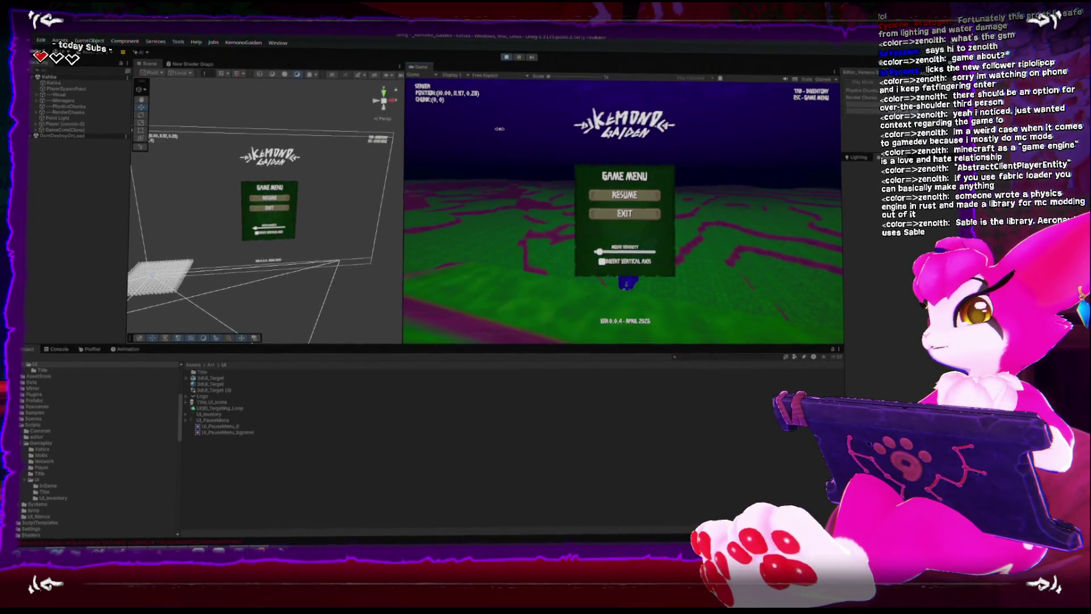
Widen the Scene view, turn Gizmos off, and frame the RenderChunks terrain
drag(403, 124, 541, 125)
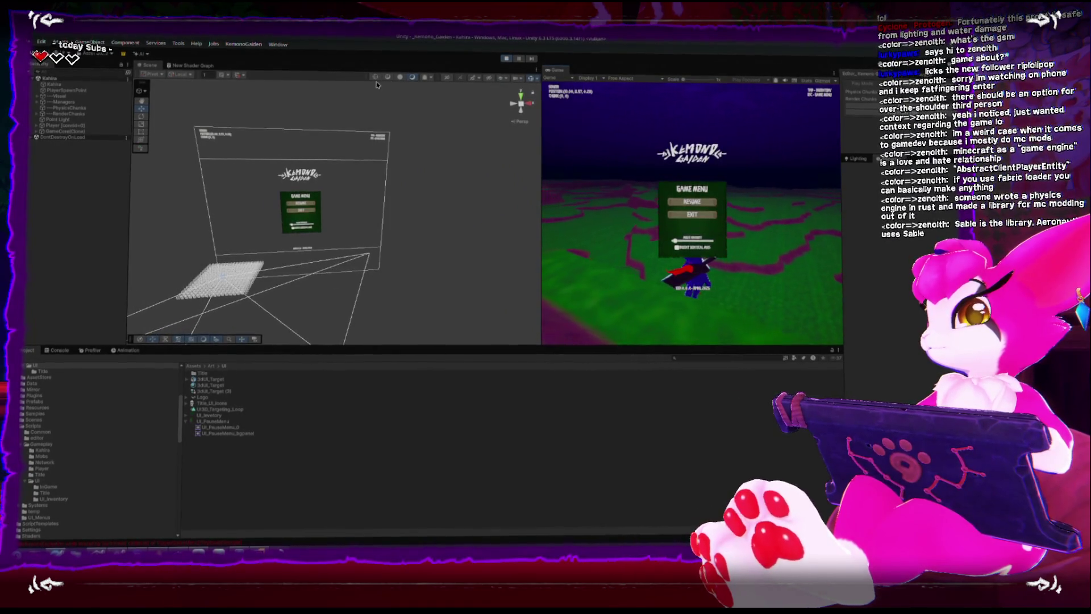
click(529, 81)
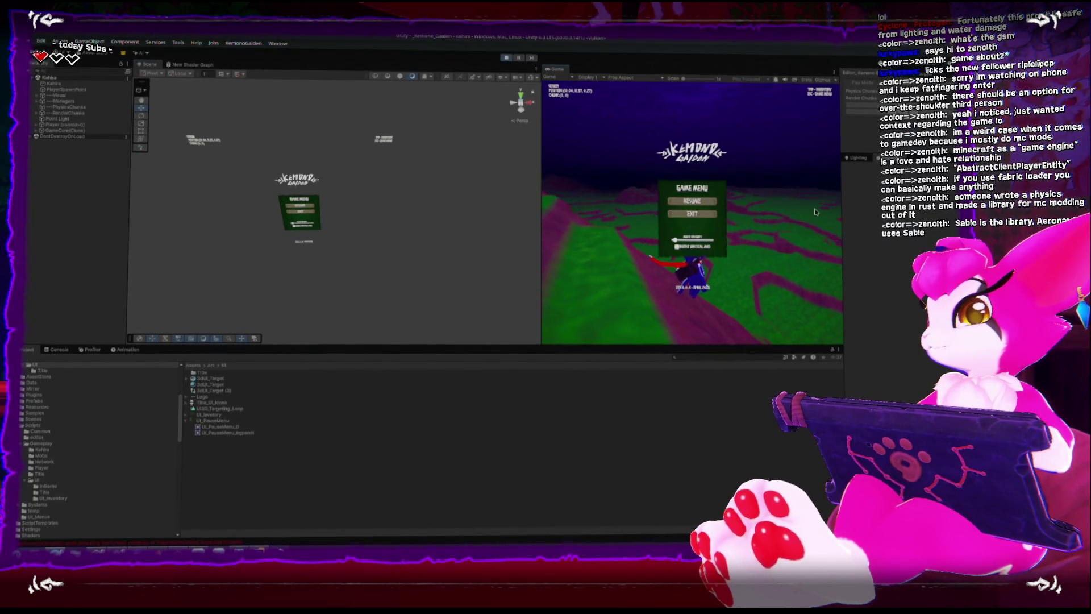
double_click(59, 115)
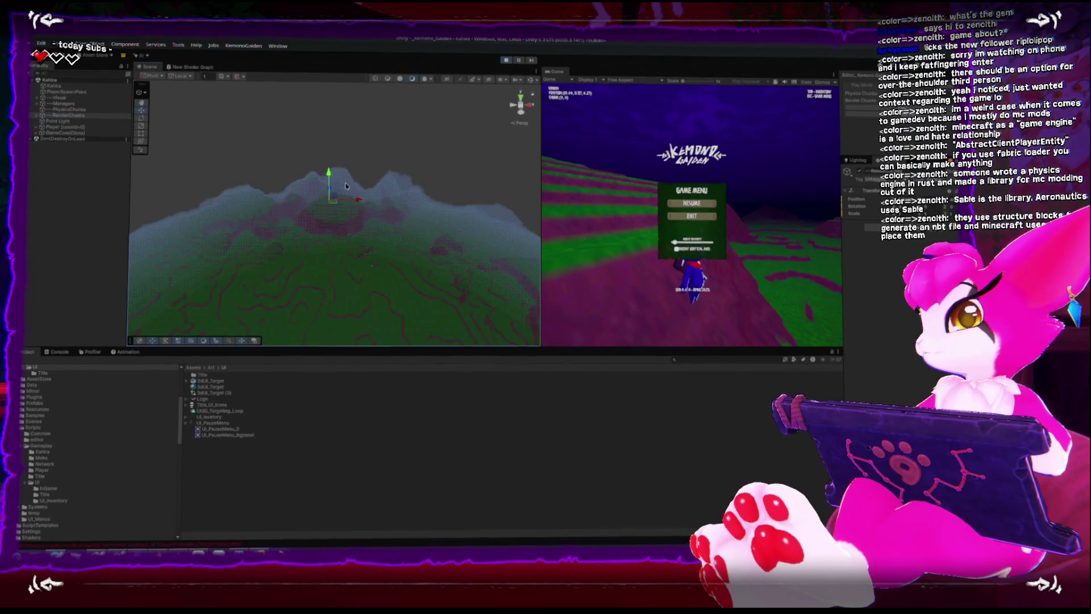
mouse_move(360, 277)
mouse_down()
mouse_move(492, 158)
mouse_move(443, 178)
mouse_move(439, 199)
mouse_up()
click(334, 196)
key(f)
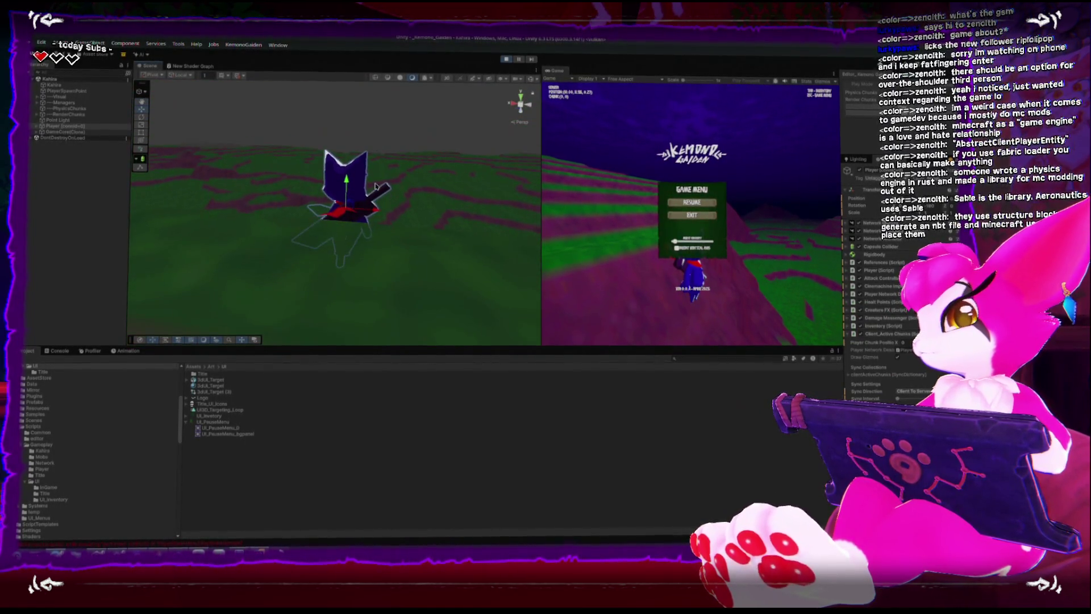
mouse_move(375, 186)
mouse_down()
mouse_move(455, 103)
mouse_move(399, 204)
mouse_move(396, 92)
mouse_move(382, 139)
mouse_move(290, 249)
mouse_up()
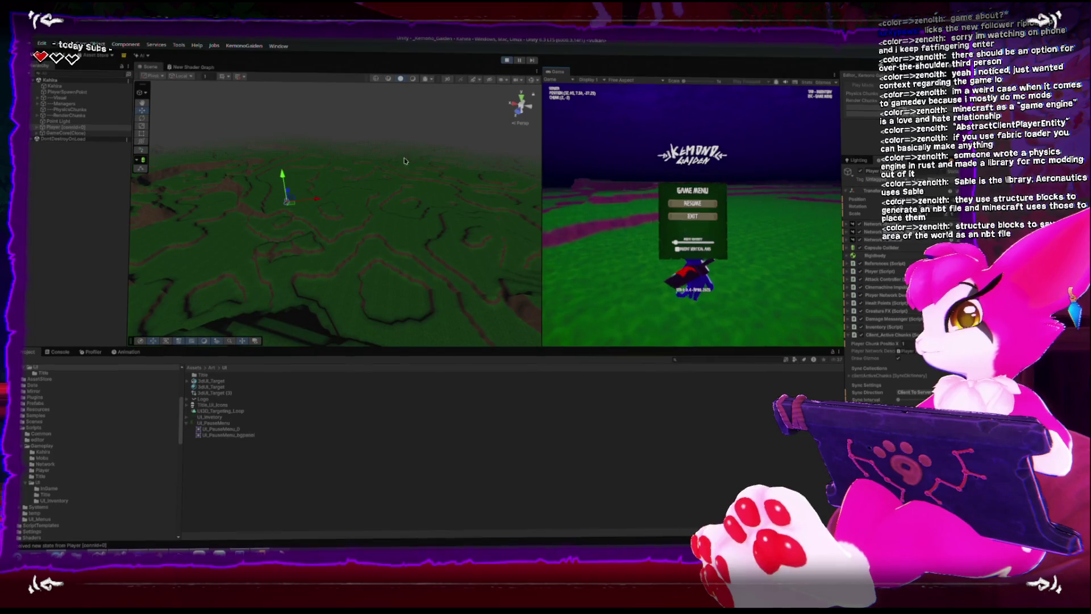
mouse_move(404, 161)
mouse_down()
mouse_move(439, 246)
mouse_move(341, 239)
mouse_up()
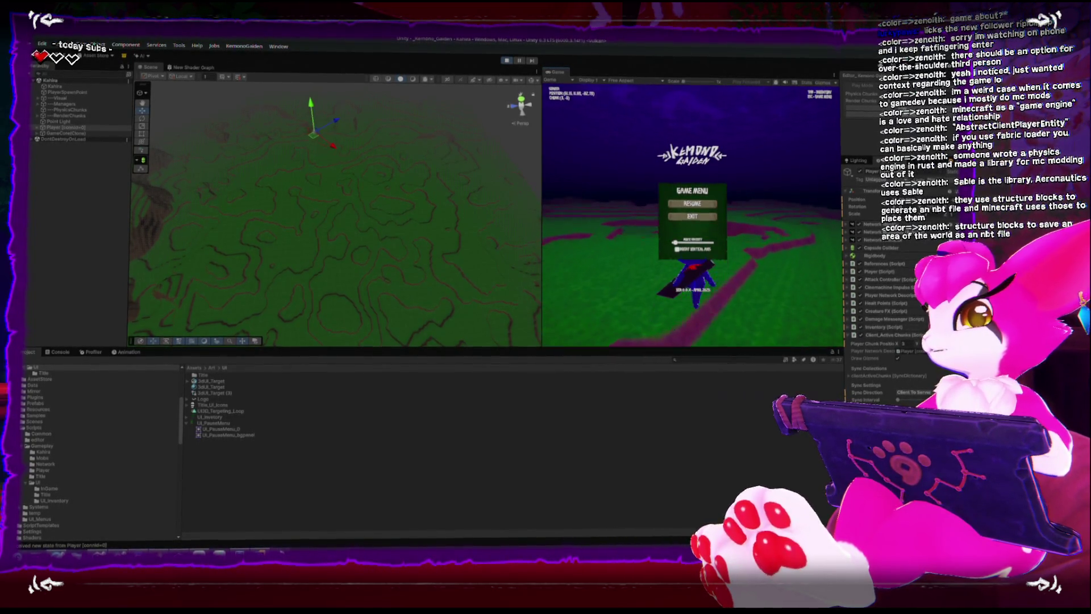
drag(464, 179, 328, 185)
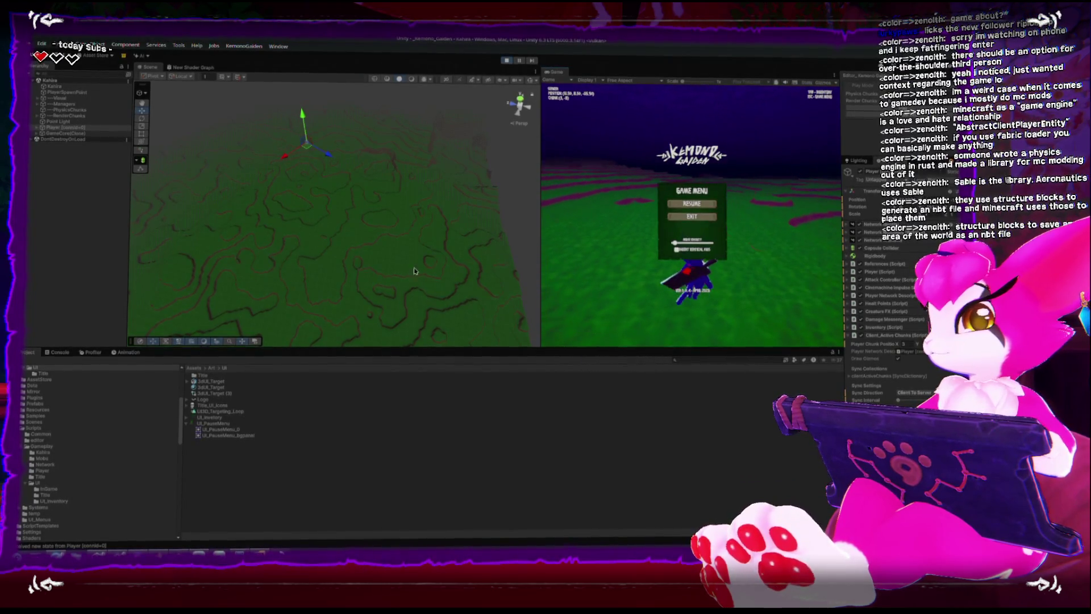
scroll(368, 254, up, 3)
drag(368, 254, 361, 178)
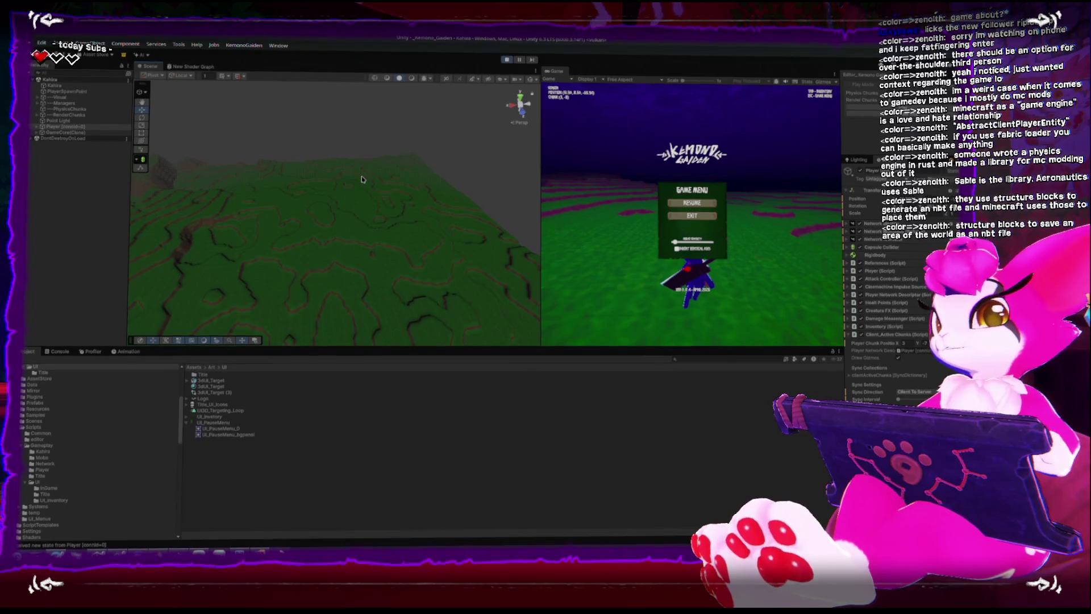
Stop Play mode to end the Kahira play-test
click(506, 59)
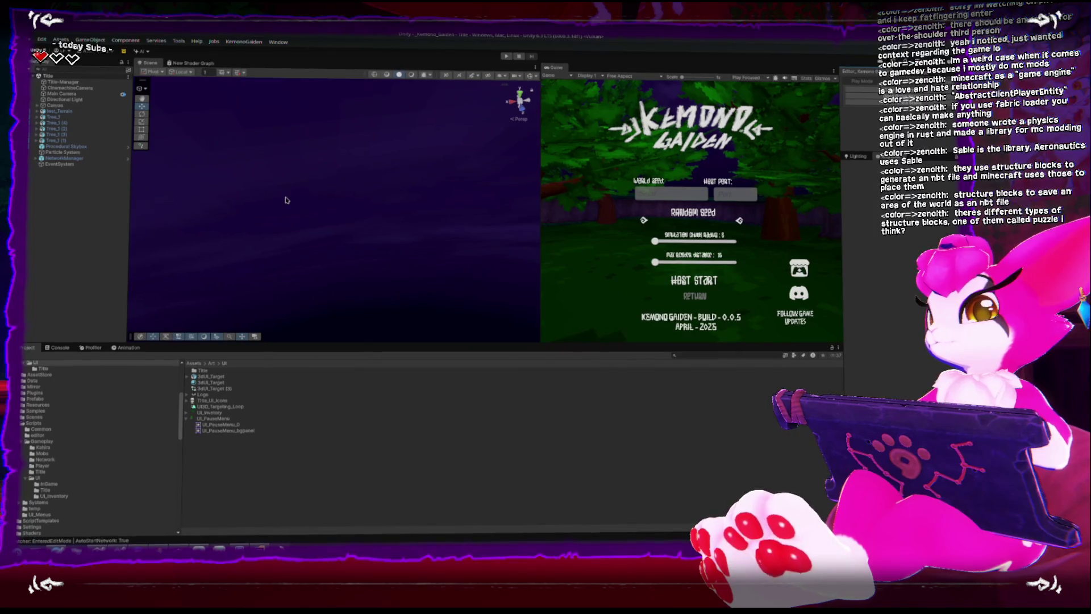
Frame the title Canvas and select its UI_SelectionCursor child in the Hierarchy
click(56, 106)
key(f)
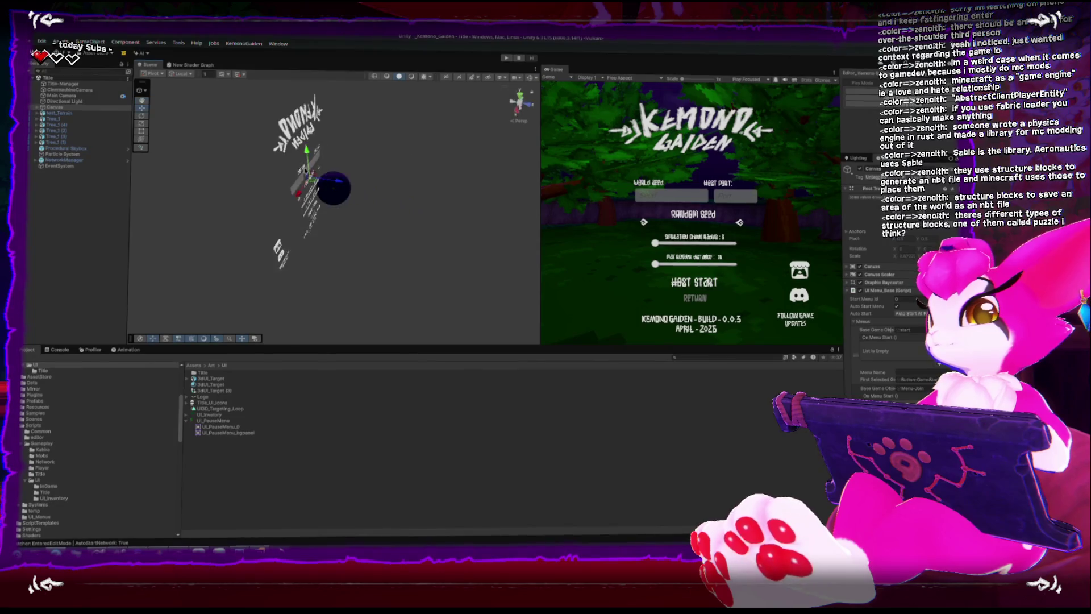
click(38, 106)
click(71, 183)
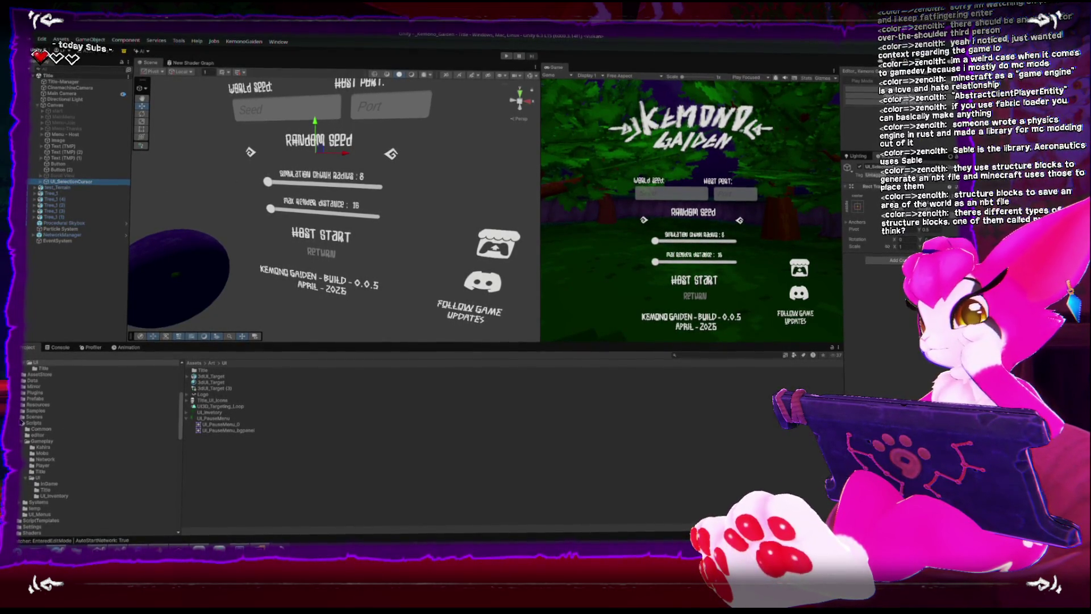
Open the MainGameMenu prefab from Prefabs > UI in the Project window
click(143, 400)
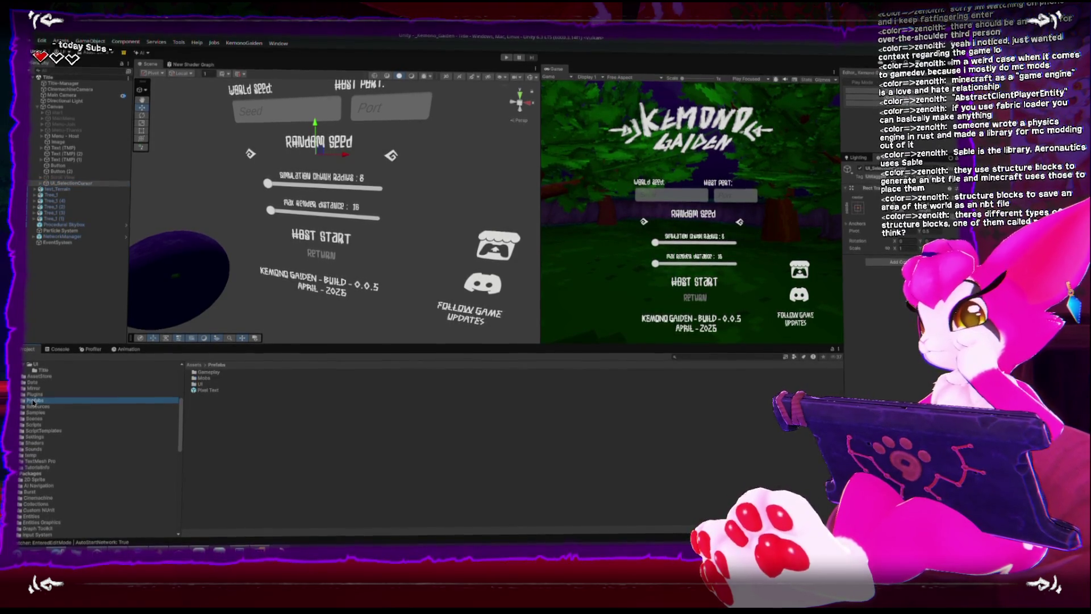
double_click(196, 385)
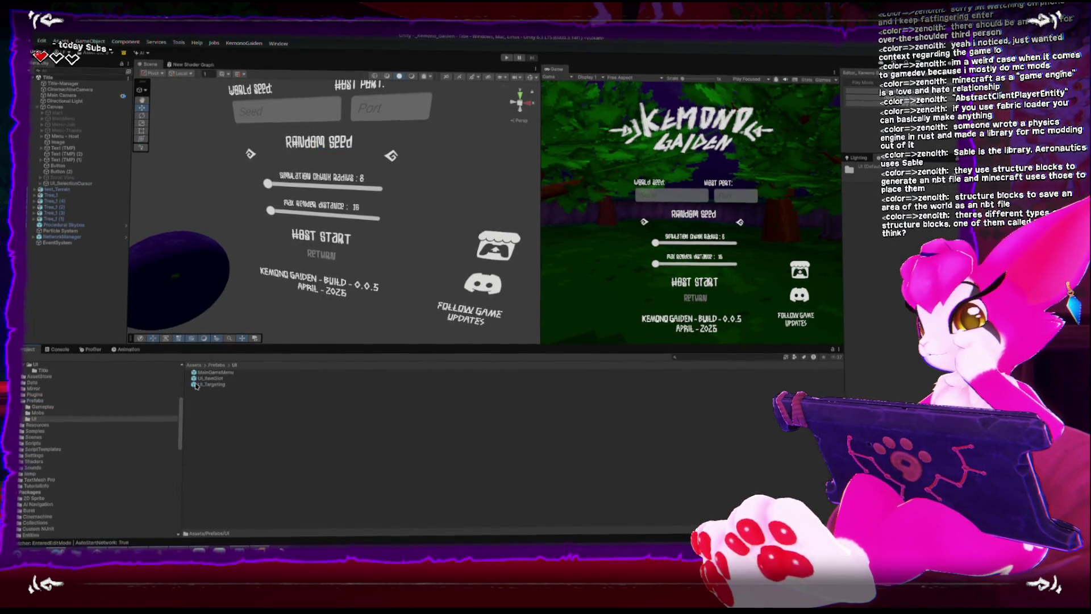
double_click(200, 371)
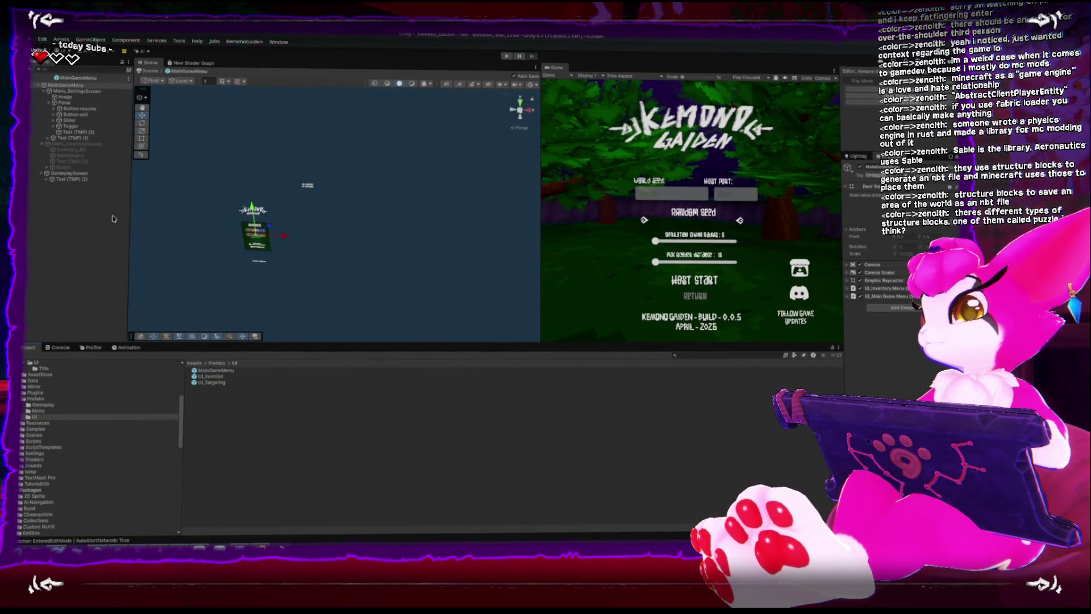
click(266, 273)
key(f)
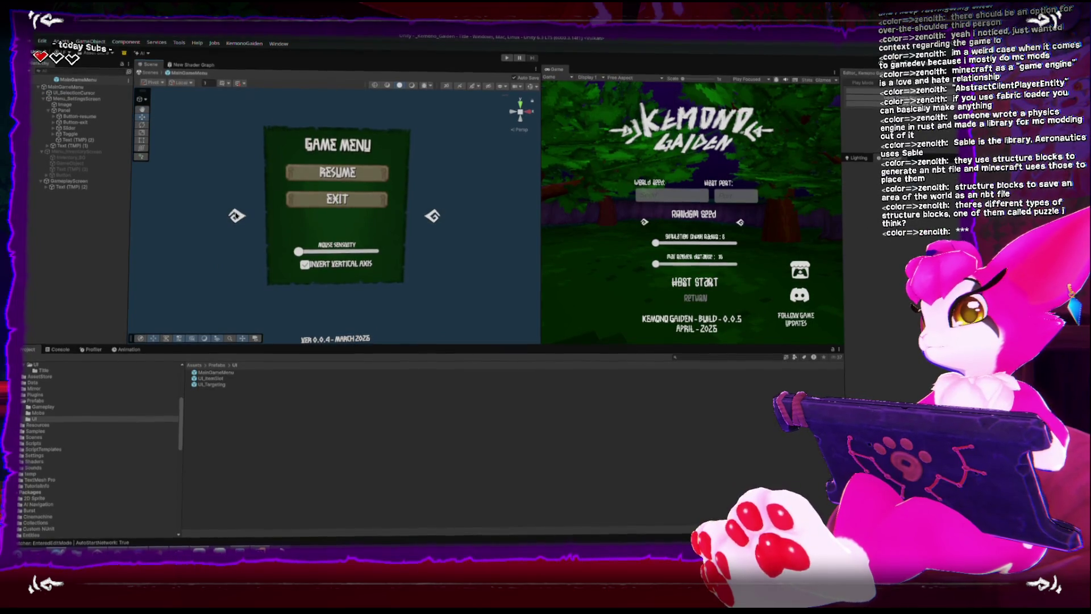
drag(273, 234, 102, 196)
click(54, 187)
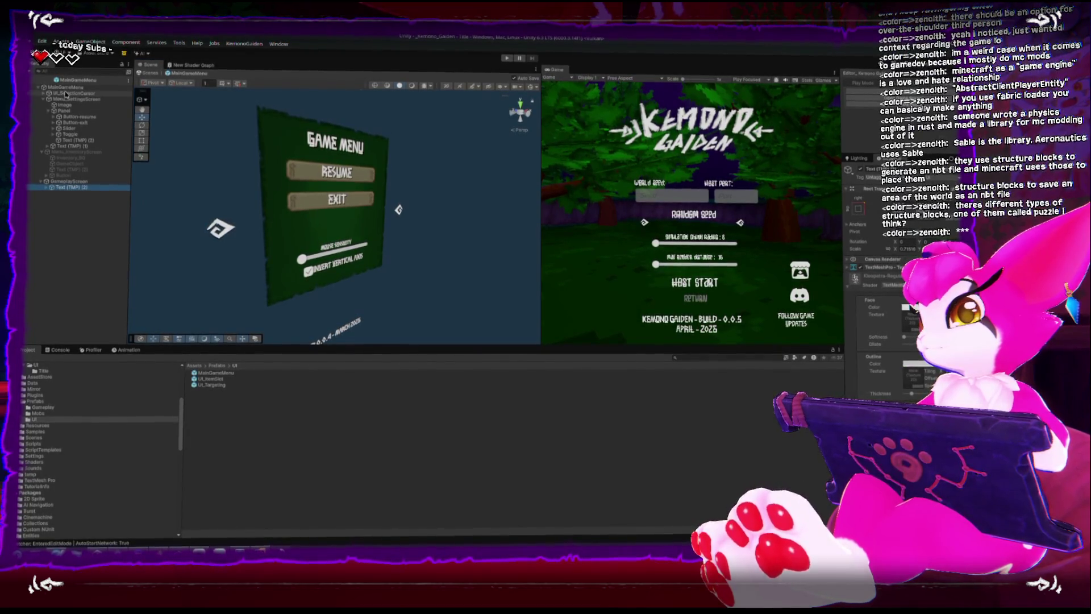
click(64, 110)
key(f)
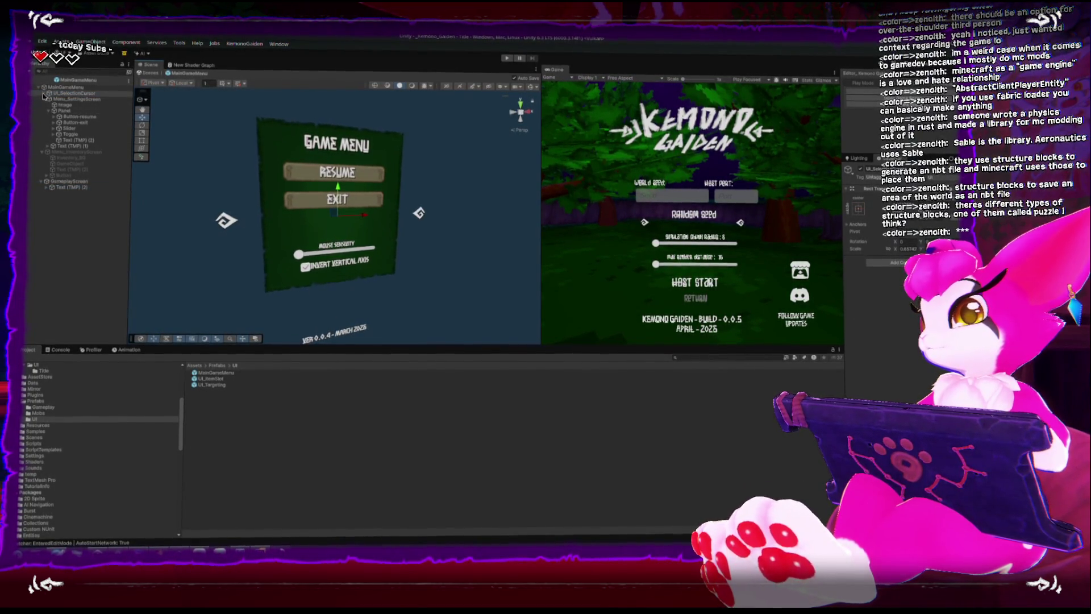
click(419, 214)
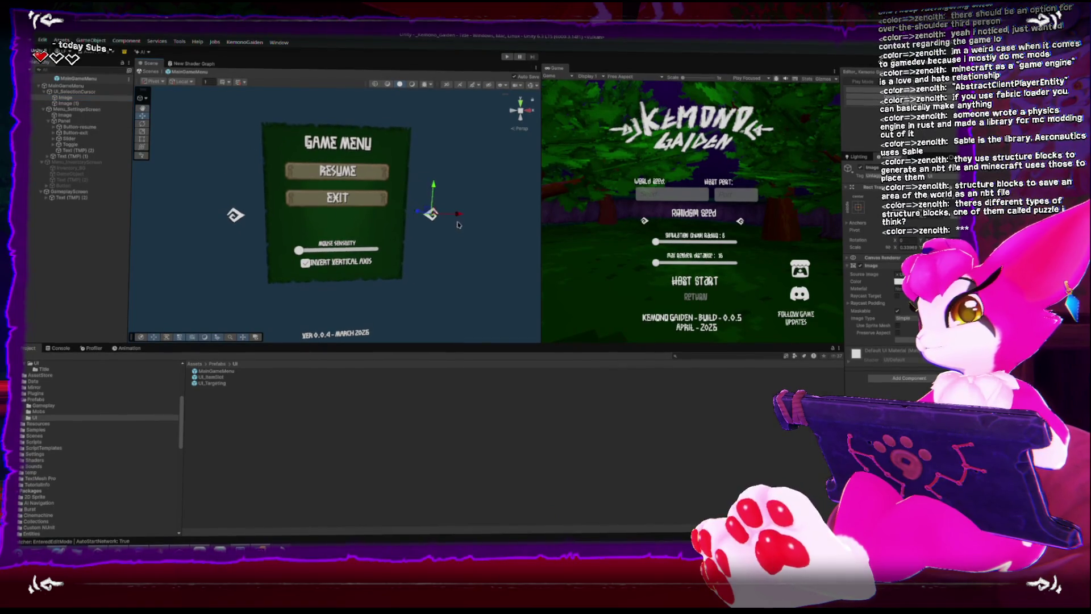
drag(442, 218, 419, 217)
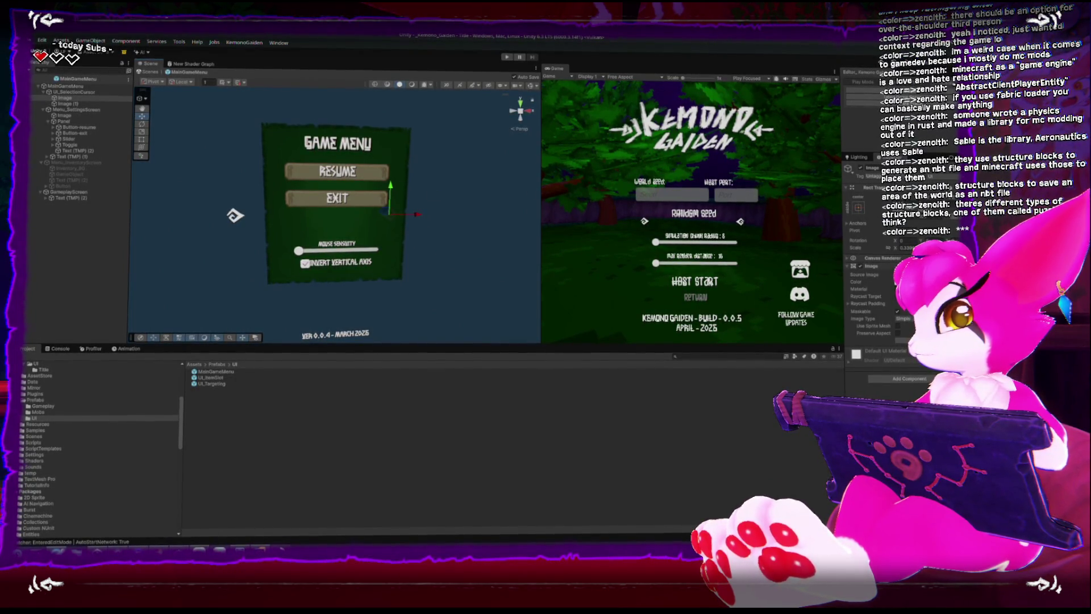
click(79, 106)
drag(234, 217, 282, 215)
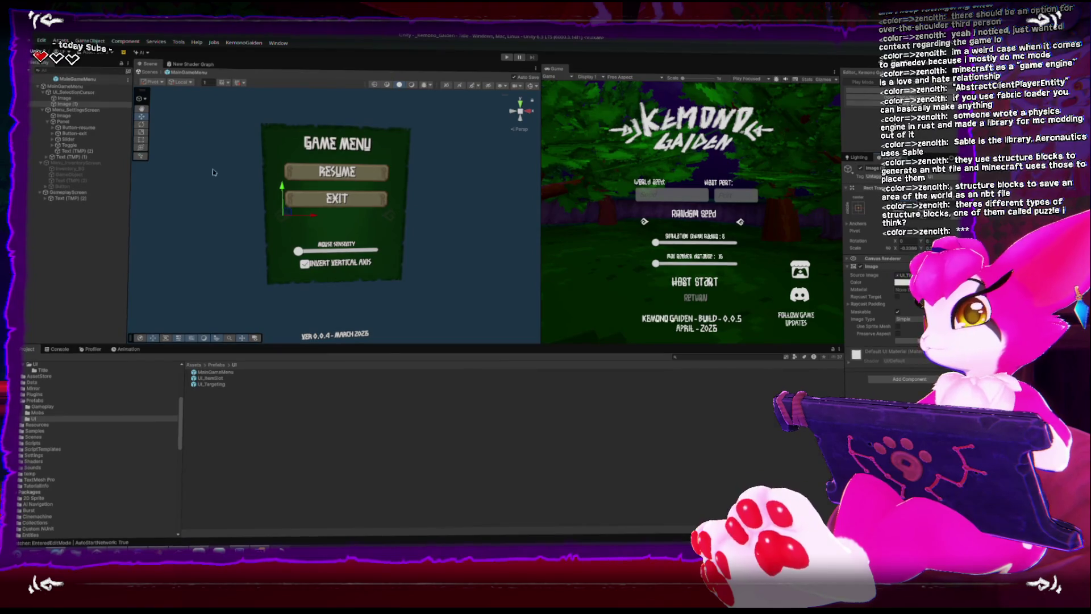
click(64, 87)
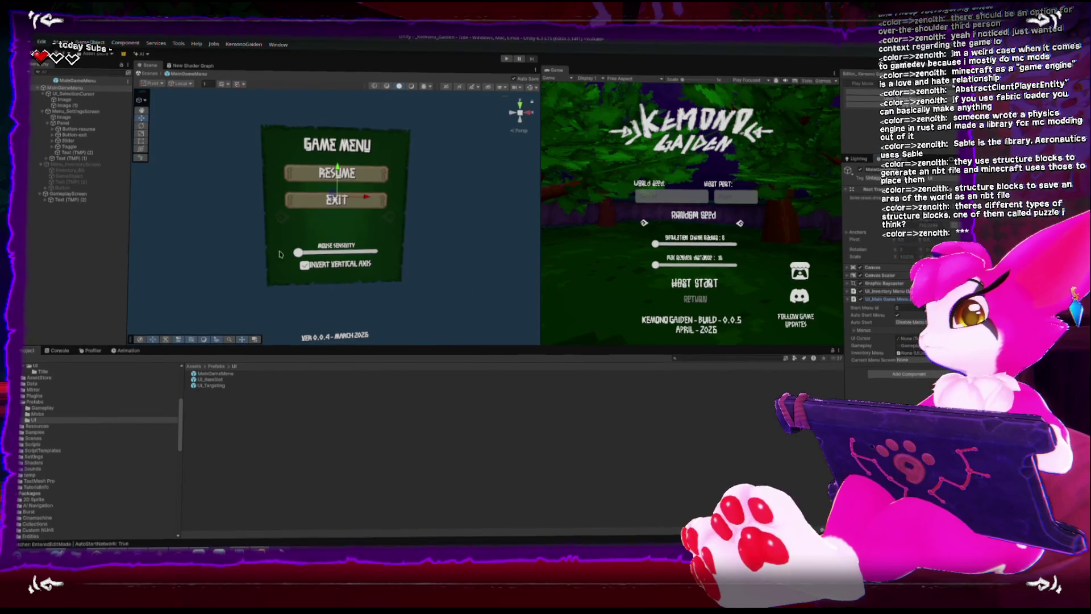
drag(78, 93, 917, 339)
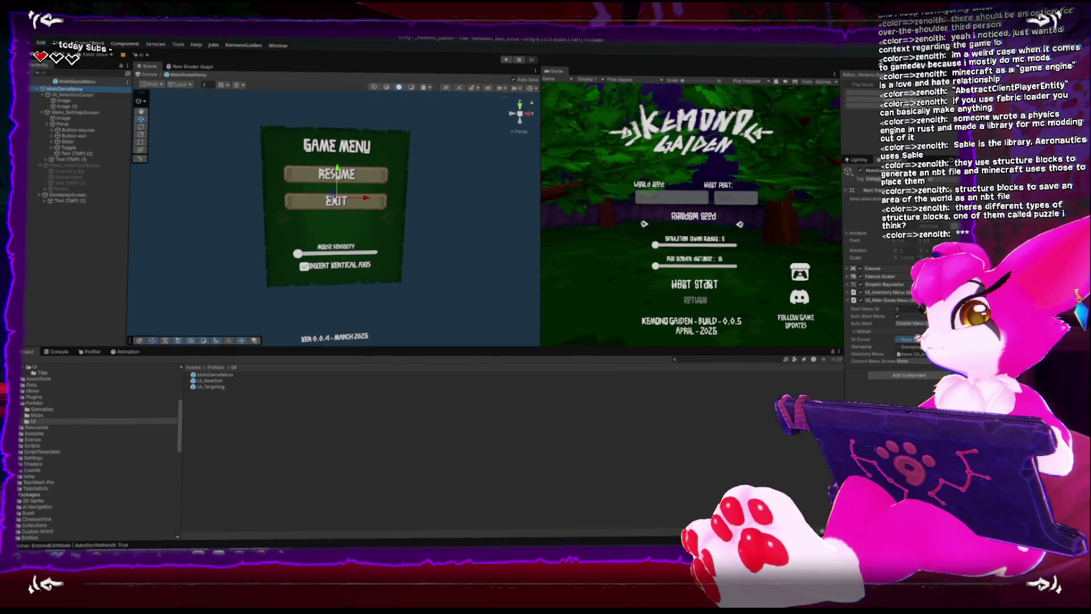
click(920, 348)
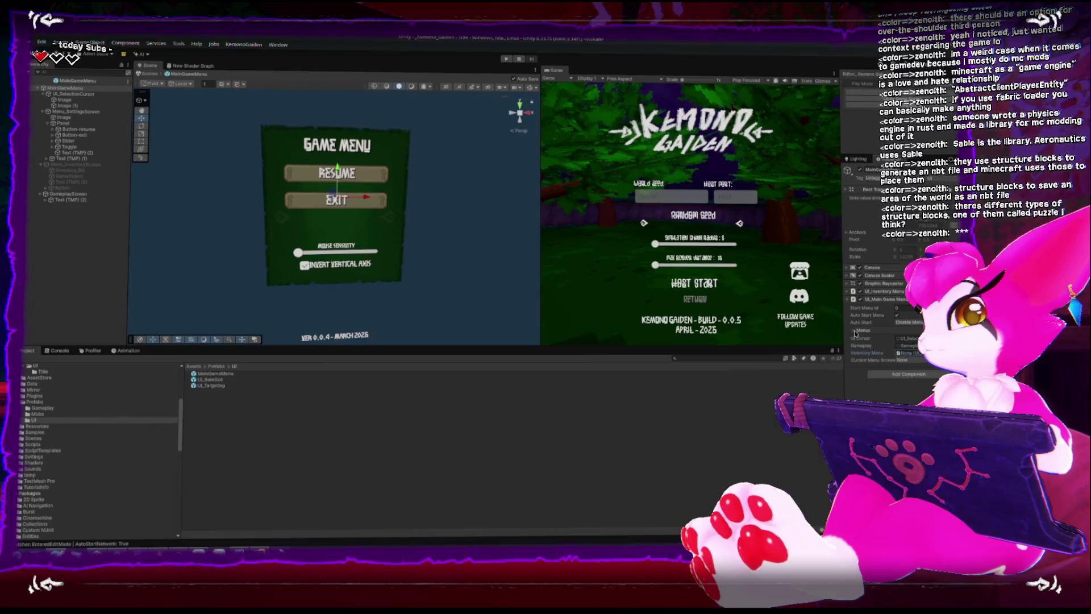
click(860, 340)
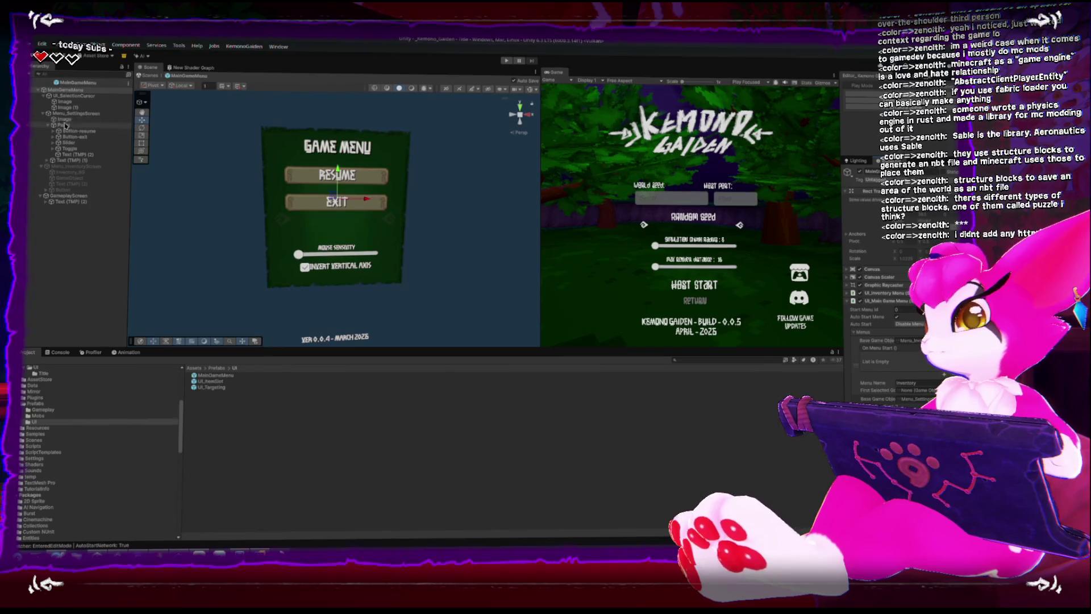
click(68, 96)
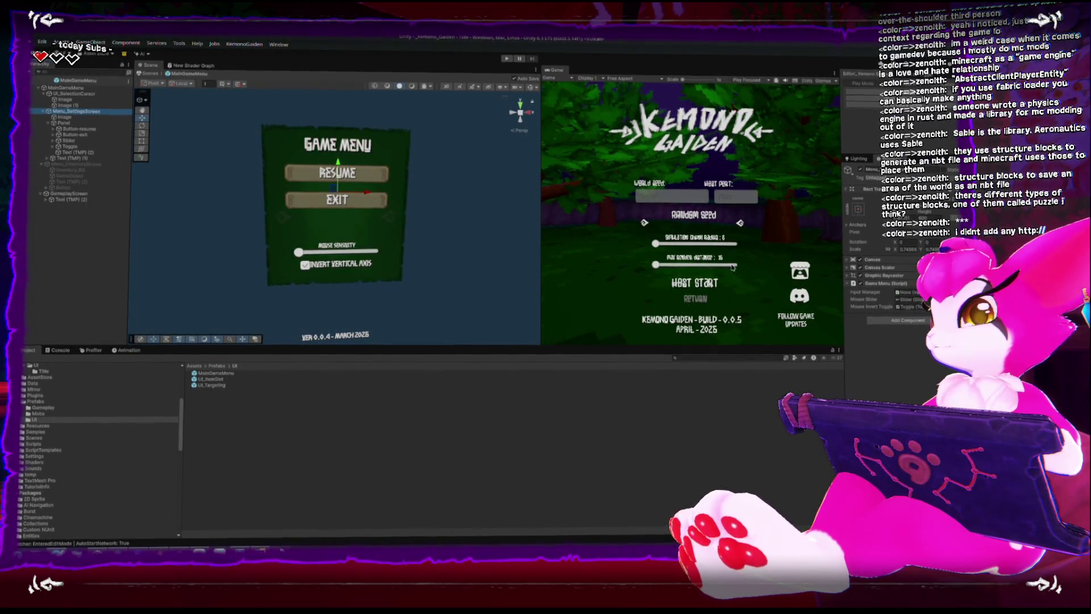
Check the pause menu panel and remove the wooden Source Image from the Resume button
click(64, 122)
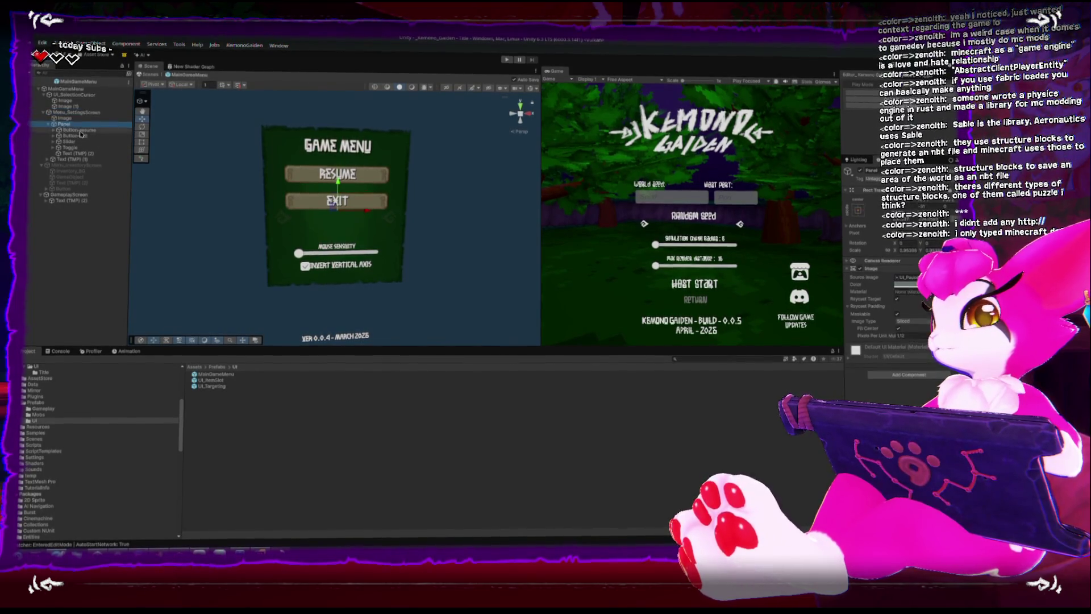
click(861, 171)
click(861, 171)
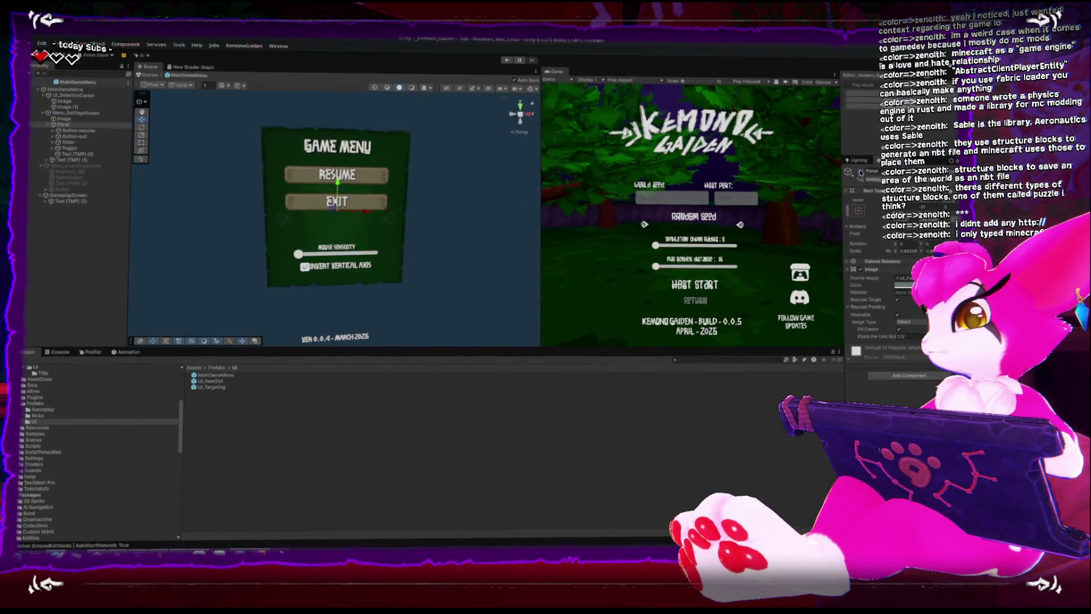
click(70, 130)
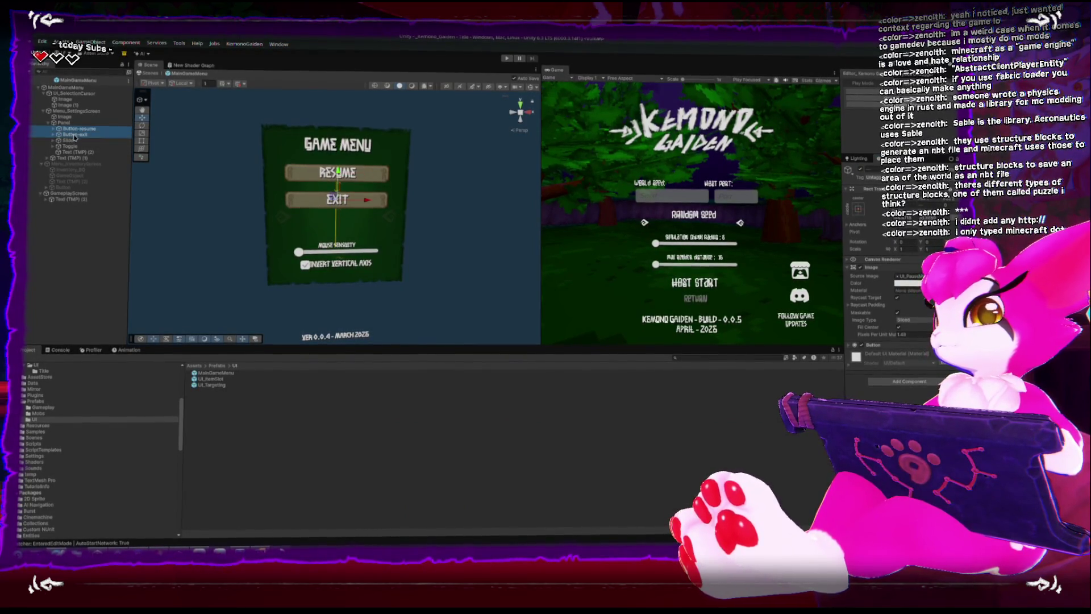
click(875, 276)
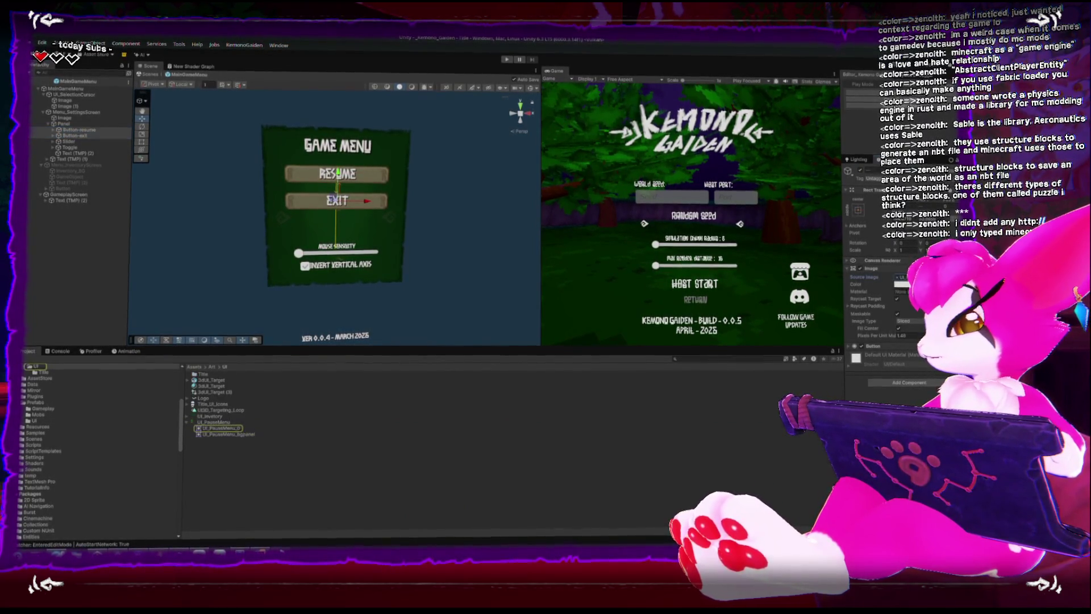
key(Delete)
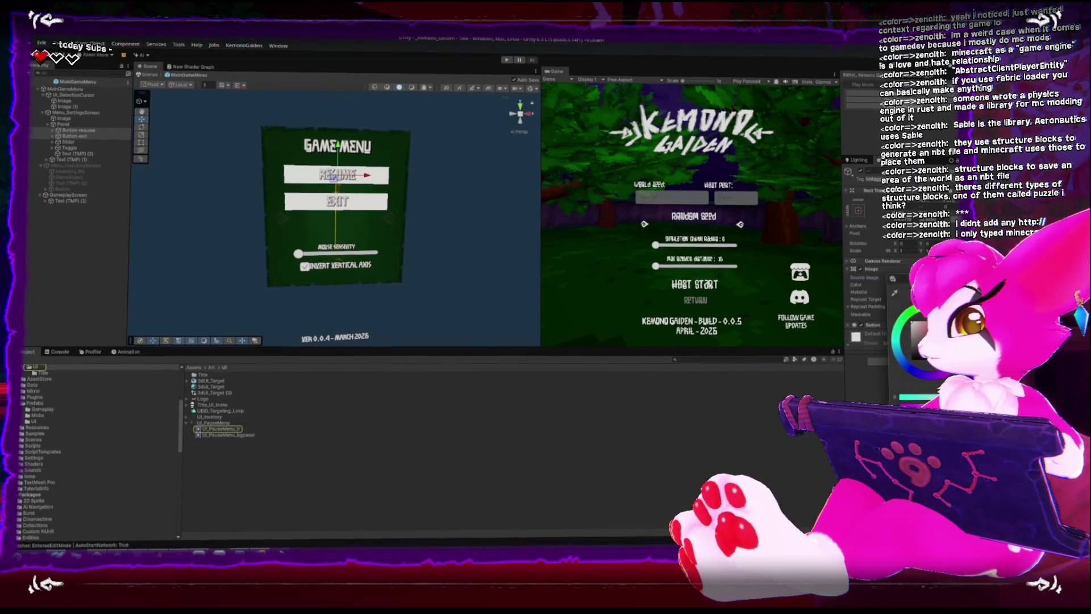
key(ctrl+z)
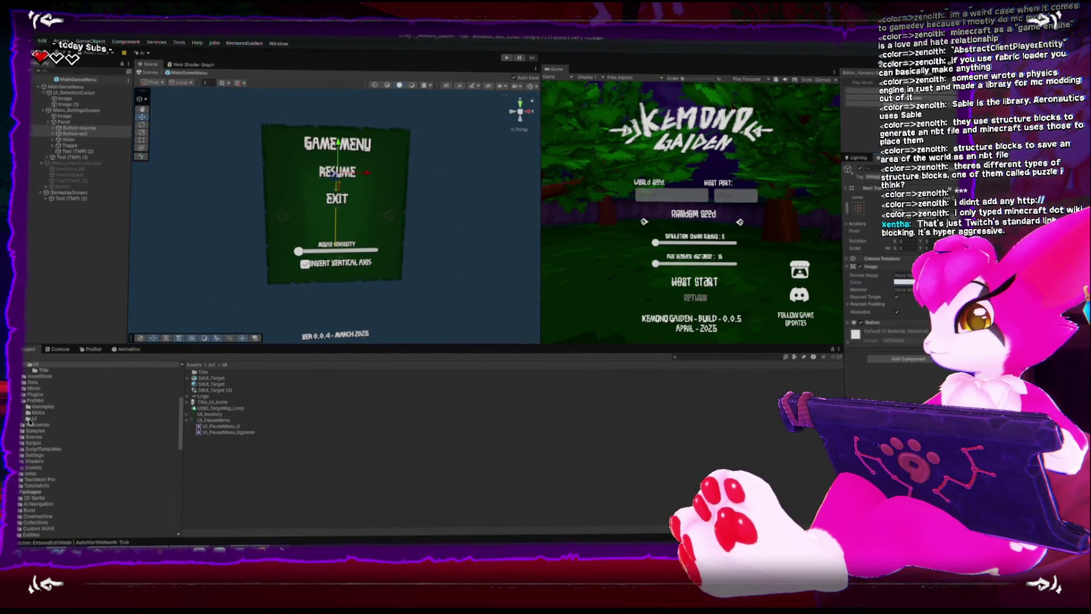
Attach the UI_ExtendedFunctions script from the gameplay UI scripts folder to the Resume button
scroll(33, 404, up, 5)
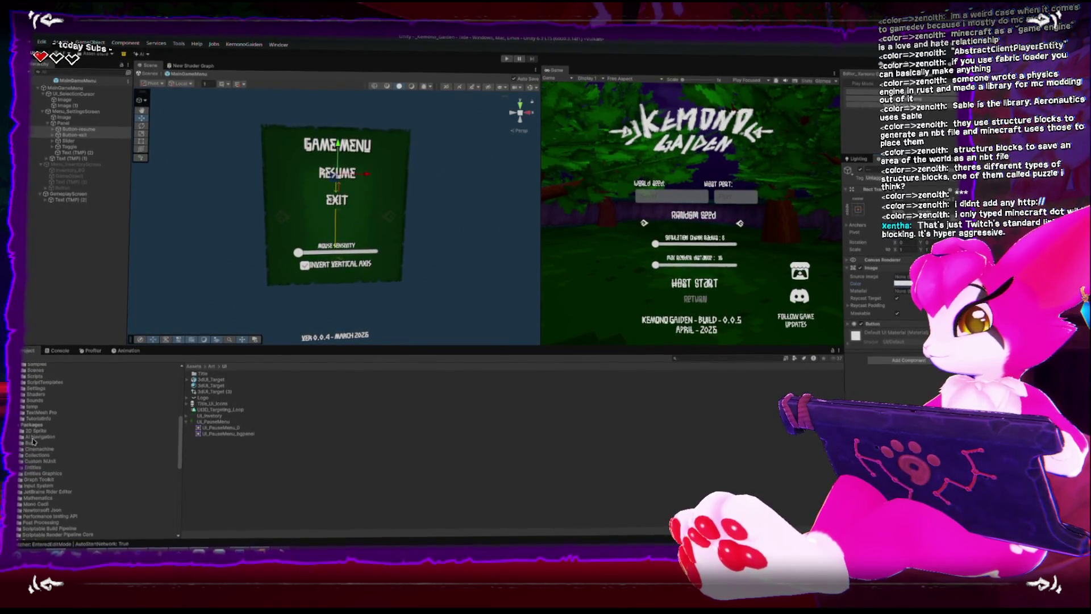
scroll(32, 442, down, 8)
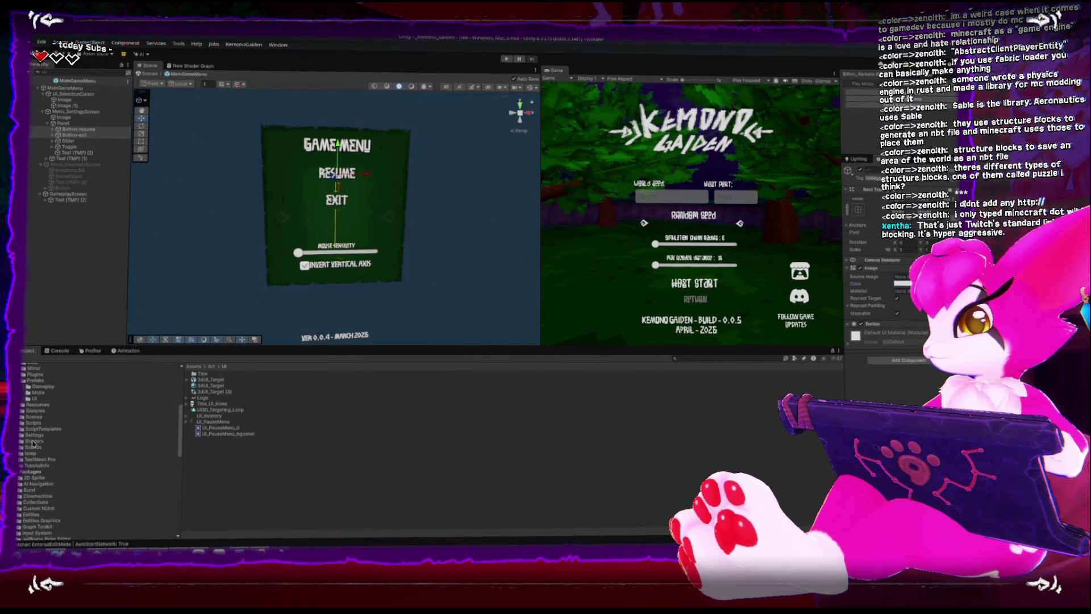
click(23, 421)
click(22, 421)
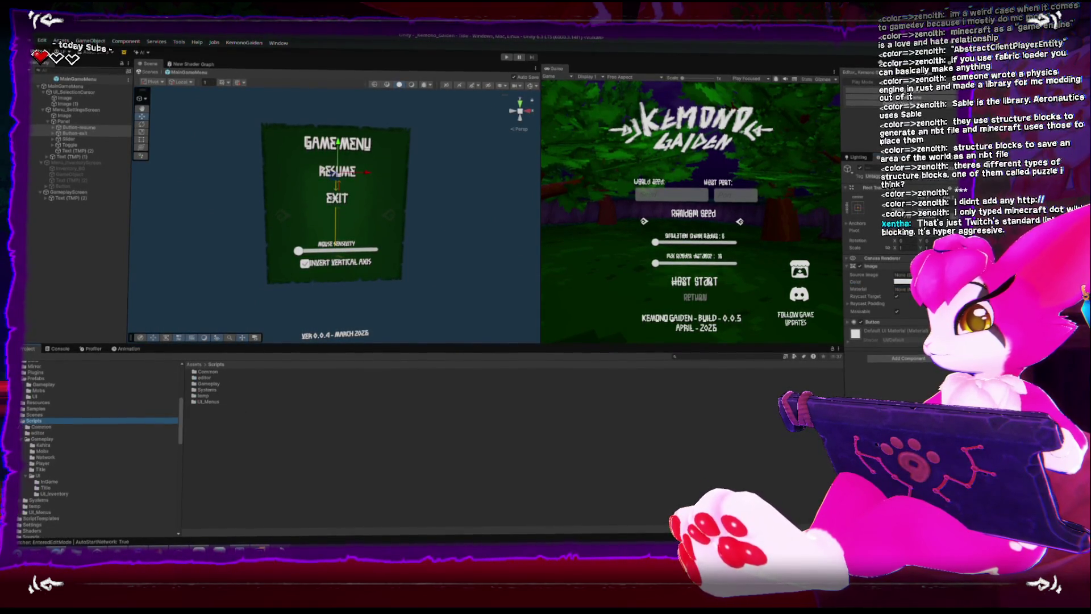
click(114, 477)
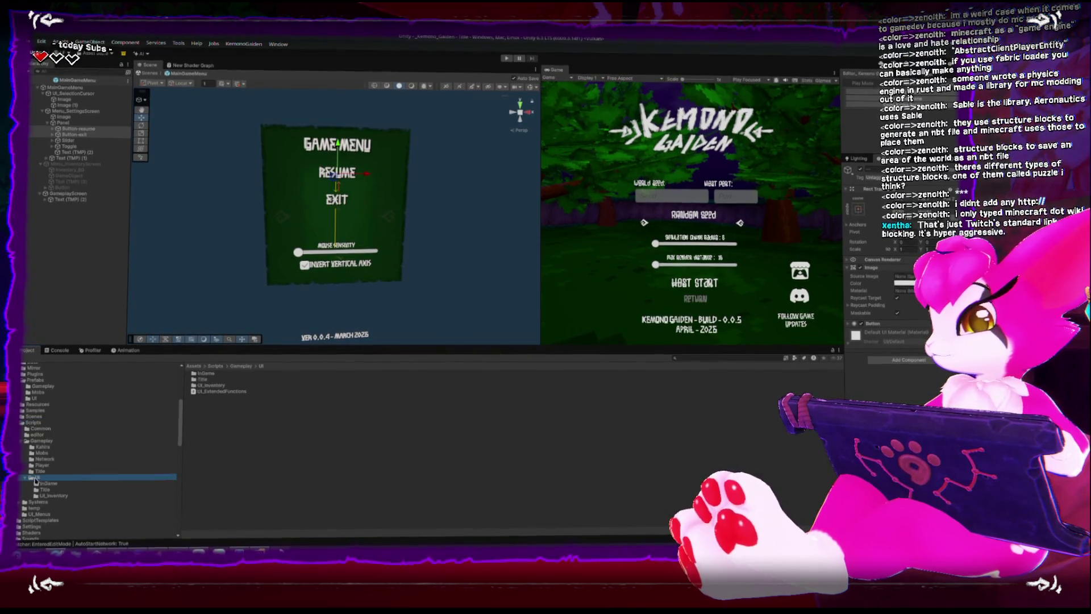
drag(209, 394, 78, 129)
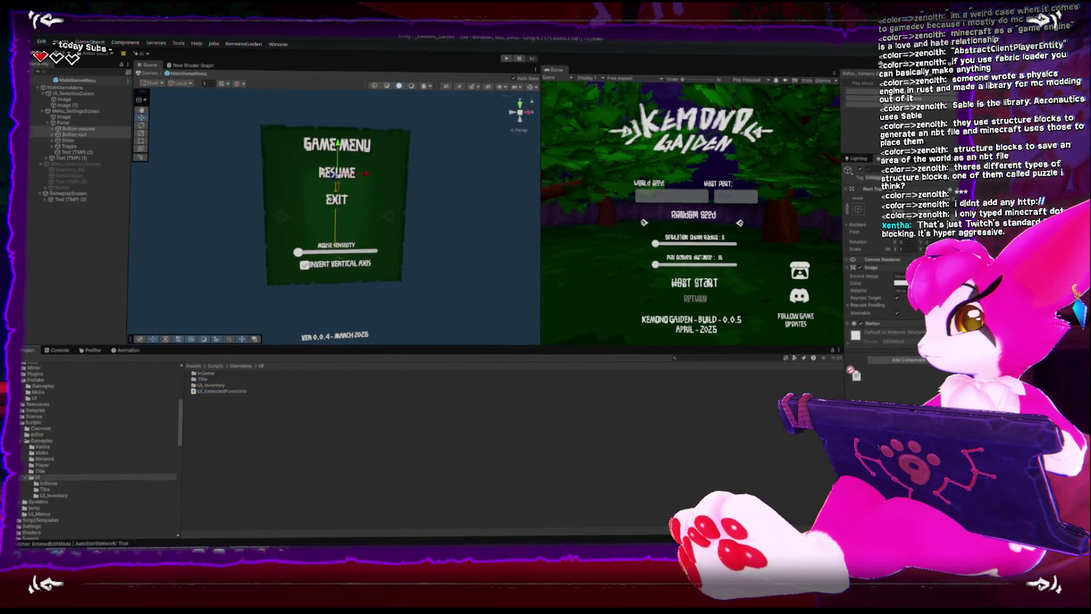
Add the UI_TitleButton script from the Title scripts folder to the Exit button
click(78, 133)
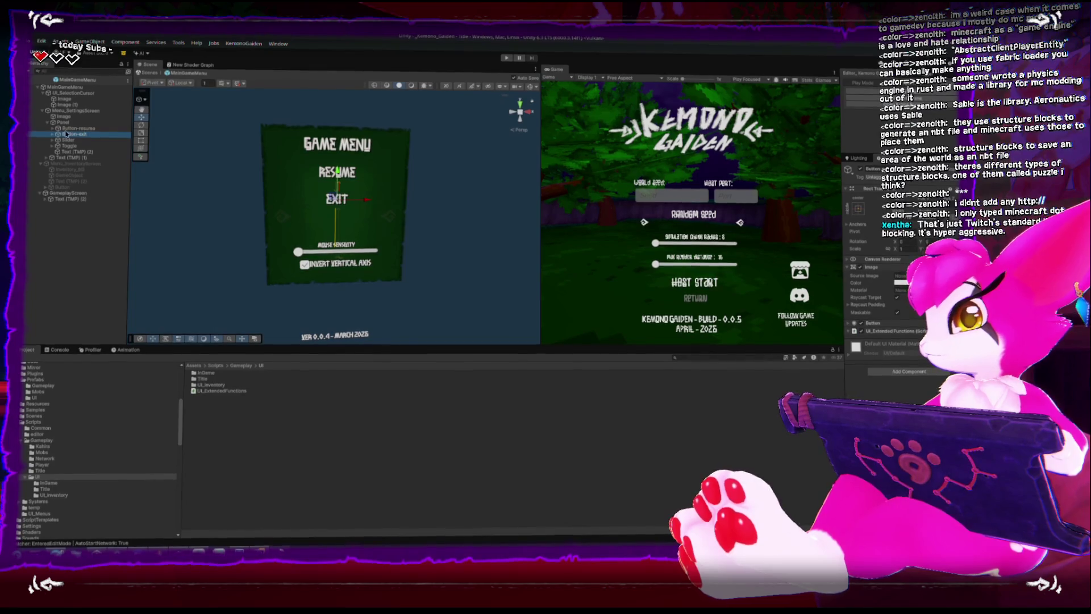
key(Right)
click(73, 130)
key(Right)
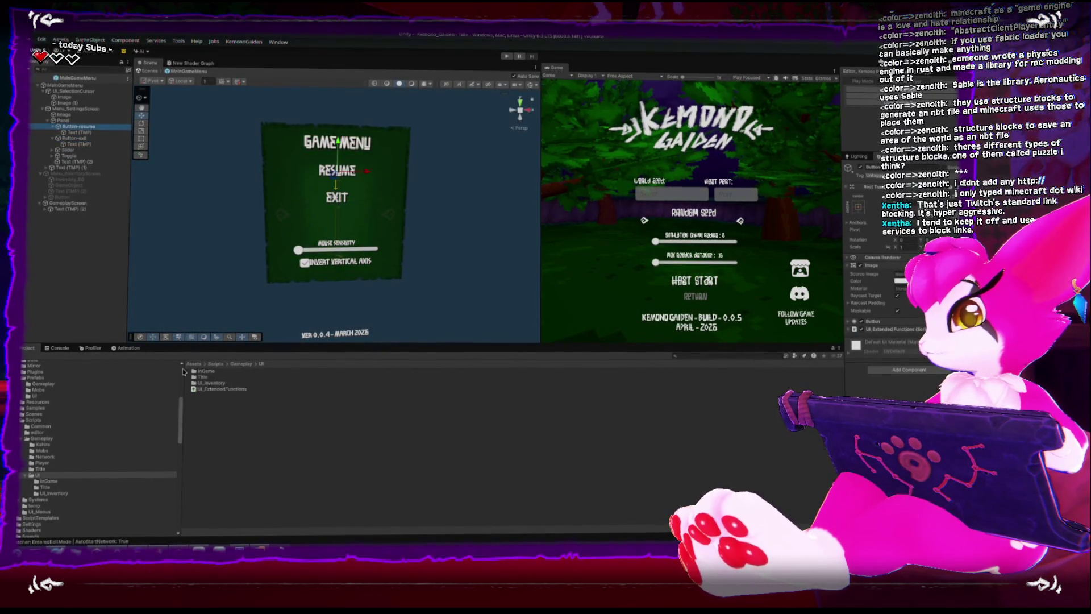
double_click(202, 377)
drag(211, 371, 696, 402)
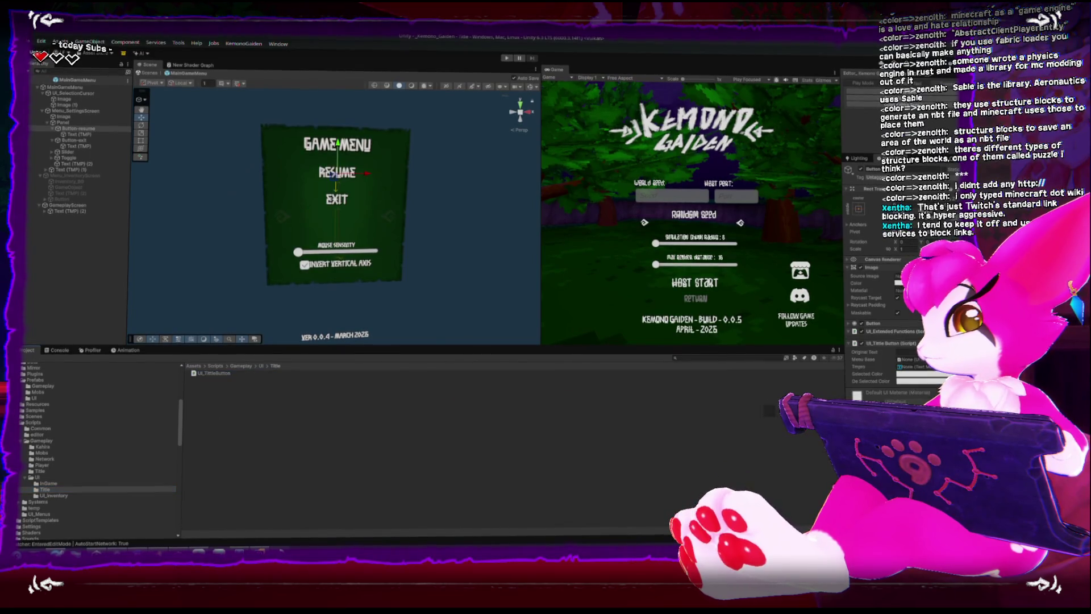
click(71, 139)
mouse_move(210, 371)
mouse_down()
mouse_move(631, 403)
mouse_move(914, 395)
mouse_up()
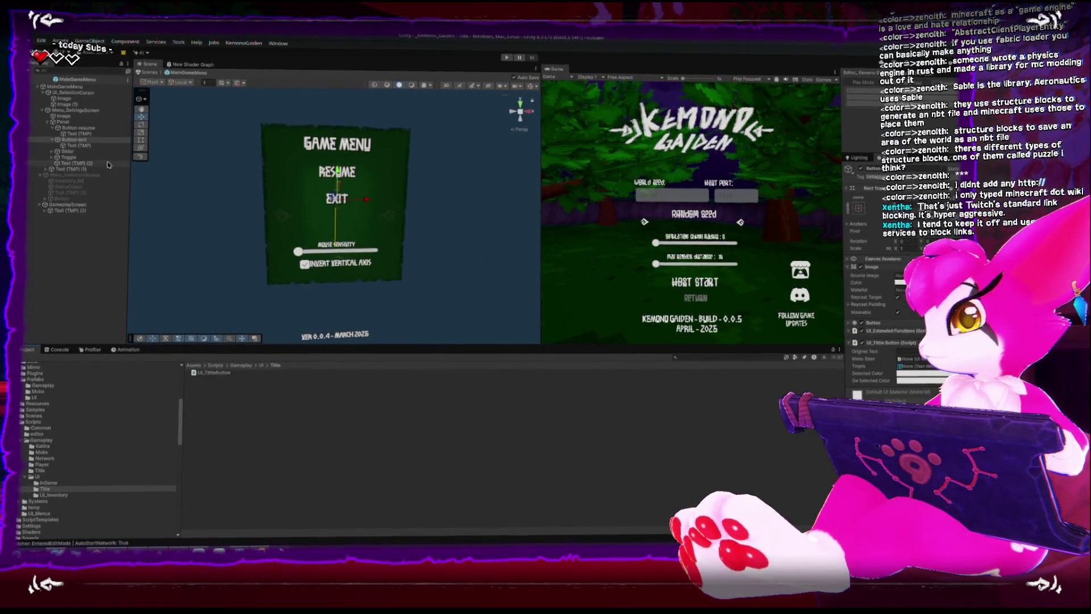
Link the buttons' Text (TMP) and Menu Base references in the UI_TitleButton script
drag(71, 139, 909, 362)
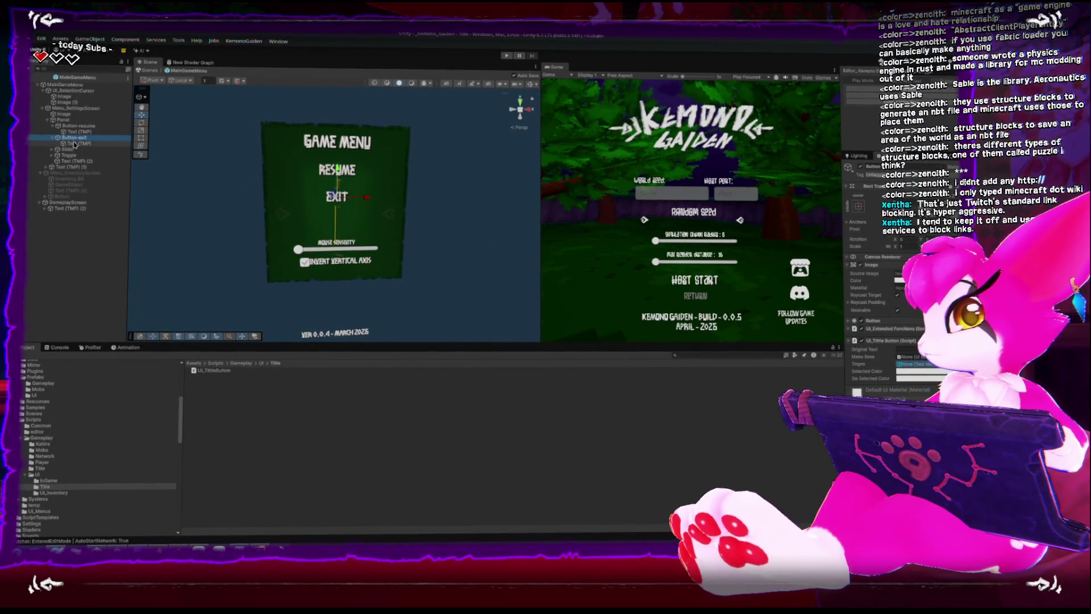
drag(881, 377, 912, 364)
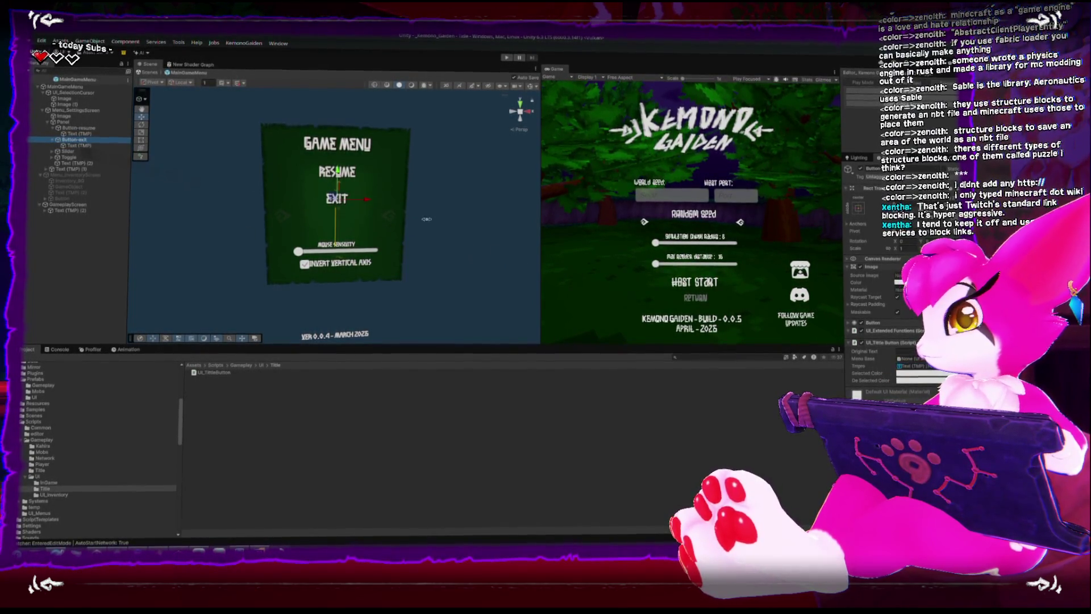
mouse_move(87, 135)
mouse_down()
mouse_move(407, 202)
mouse_move(654, 295)
mouse_move(916, 365)
mouse_up()
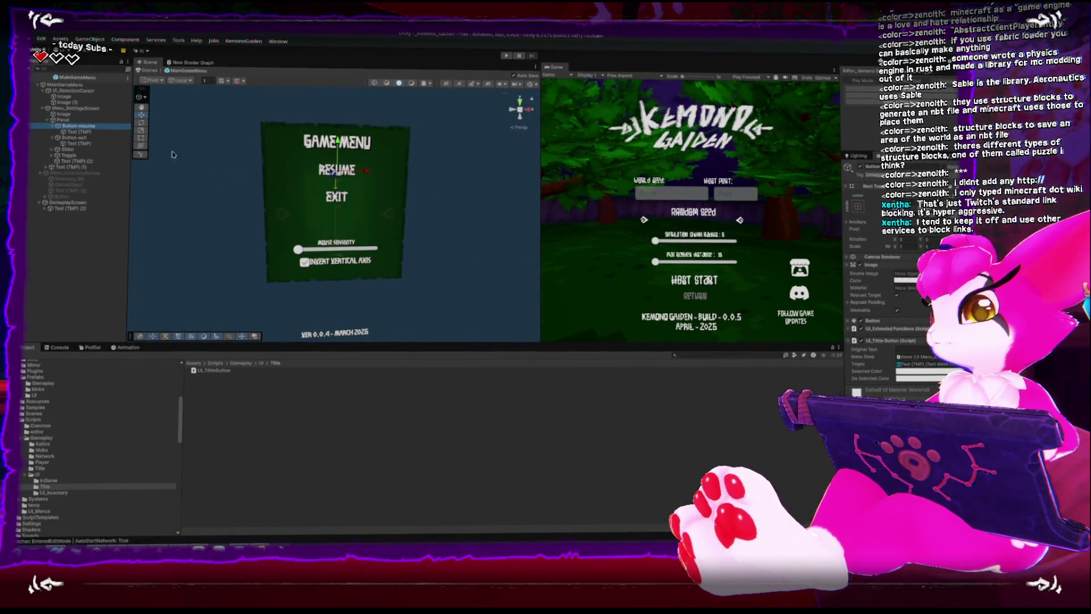
ctrl+click(74, 137)
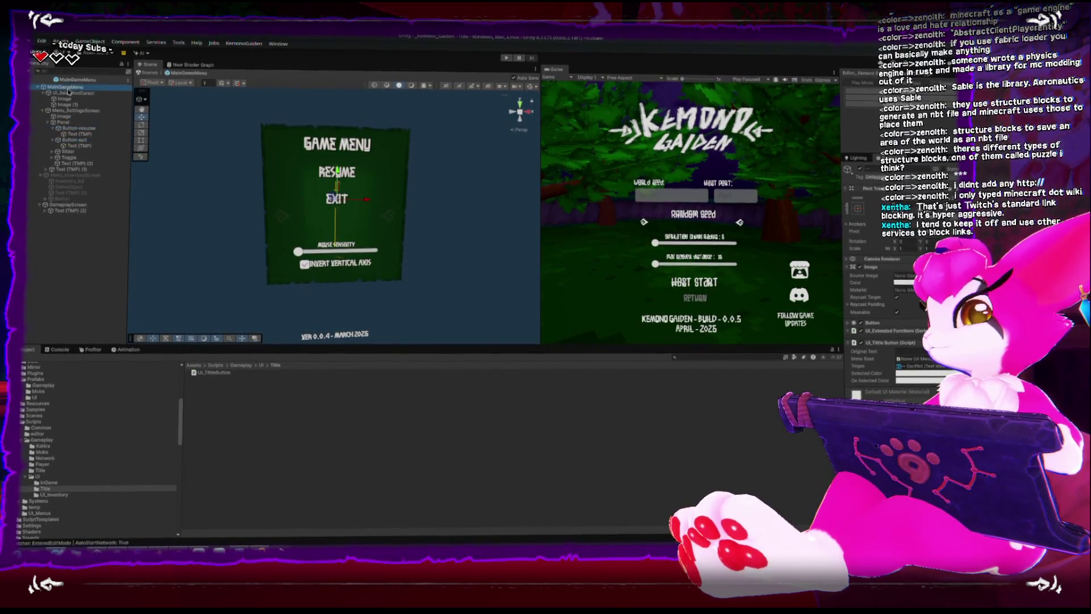
drag(911, 360, 912, 361)
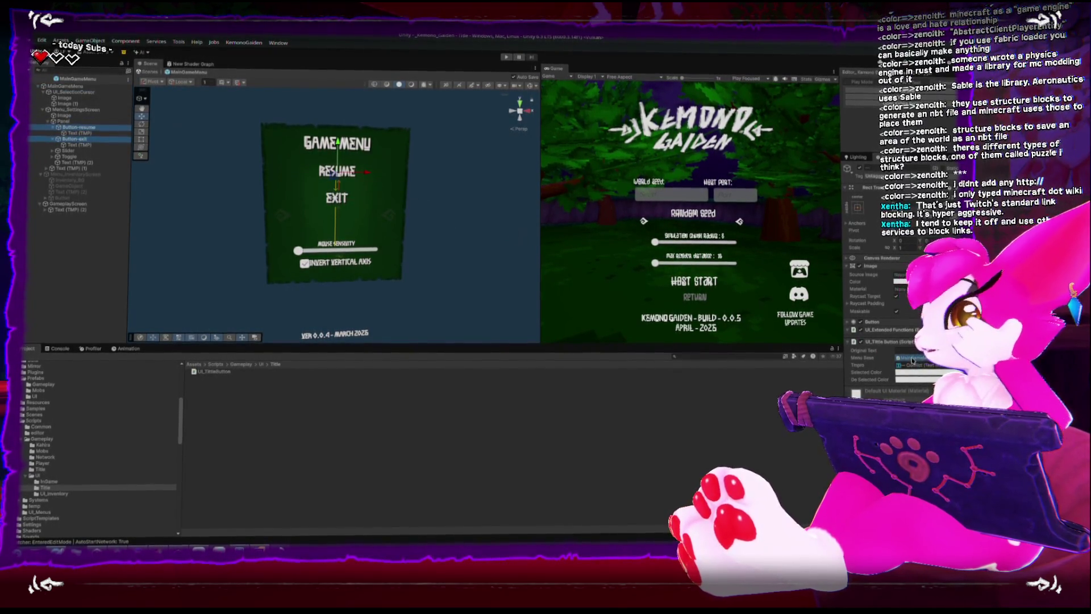
ctrl+click(79, 144)
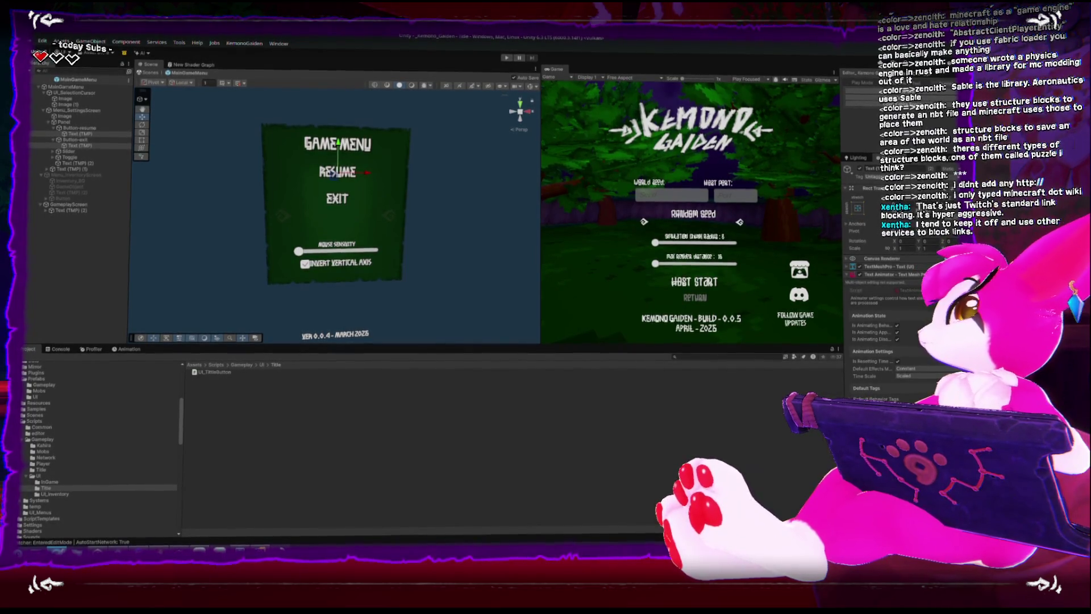
key(alt+Tab)
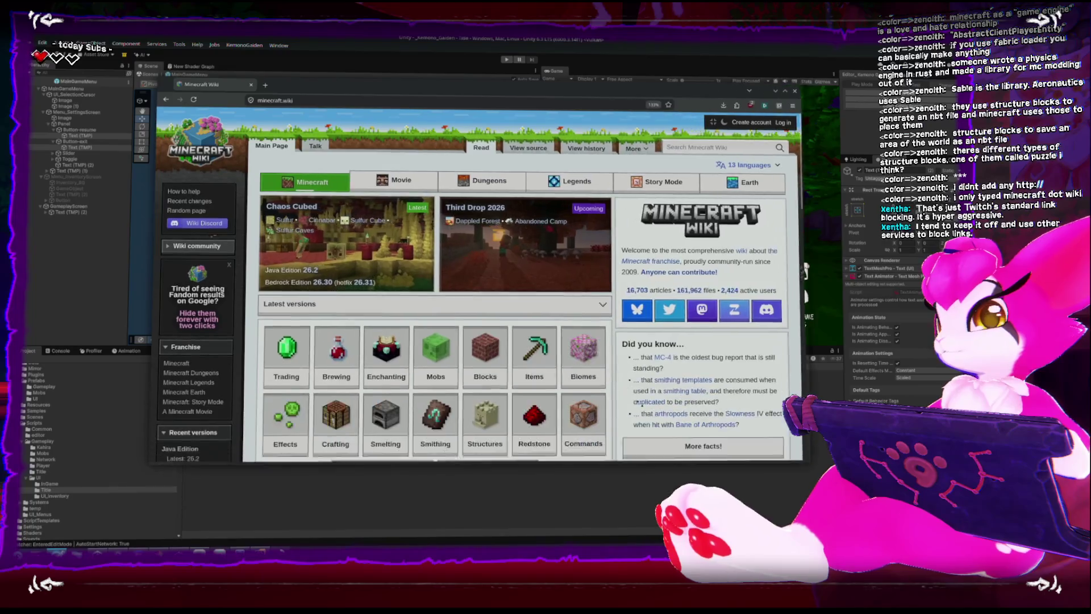
Maximize the browser and open the Structures tile on the Minecraft Wiki main page
key(super+Up)
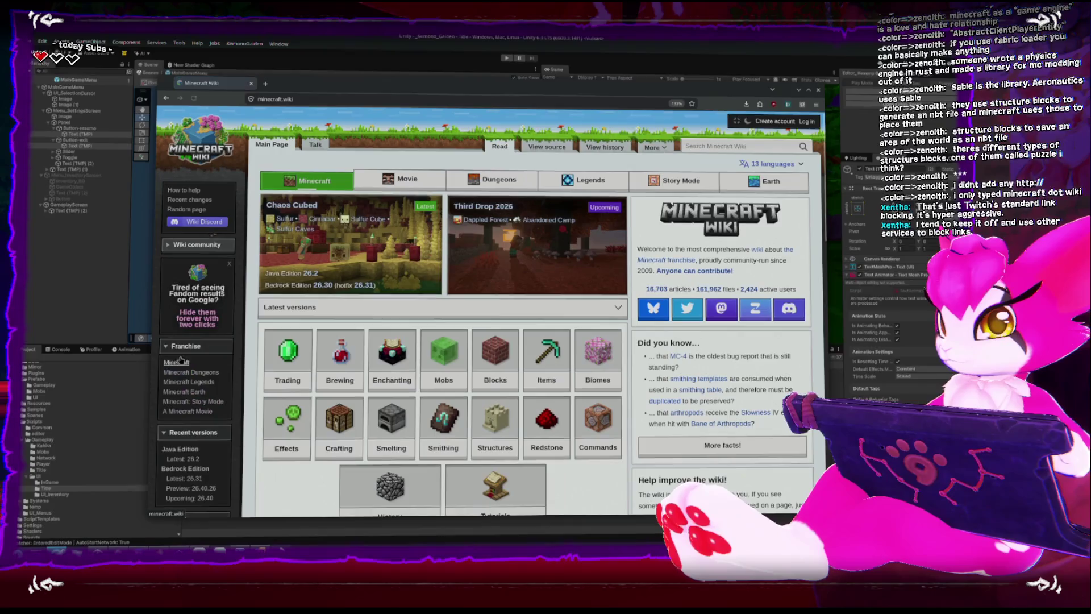
scroll(276, 366, down, 2)
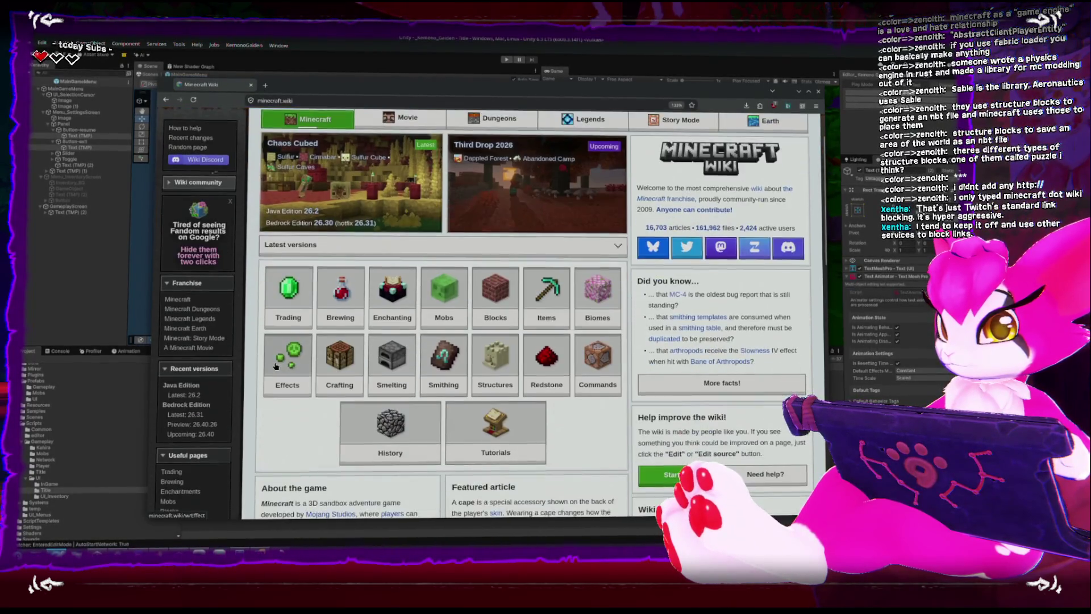
scroll(275, 363, up, 8)
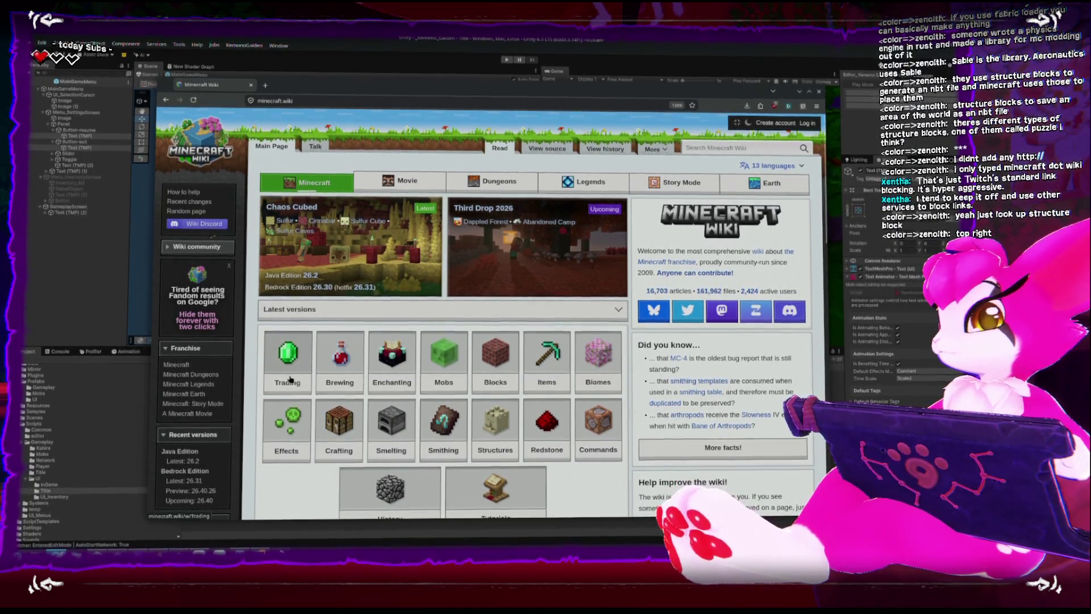
mouse_move(289, 379)
scroll(289, 379, down, 3)
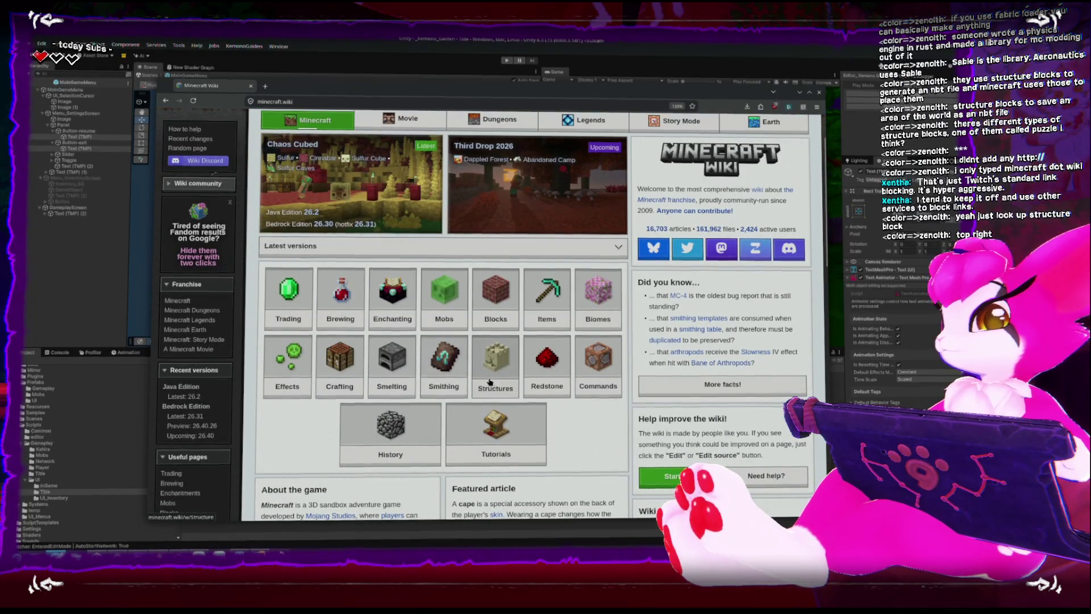
click(490, 381)
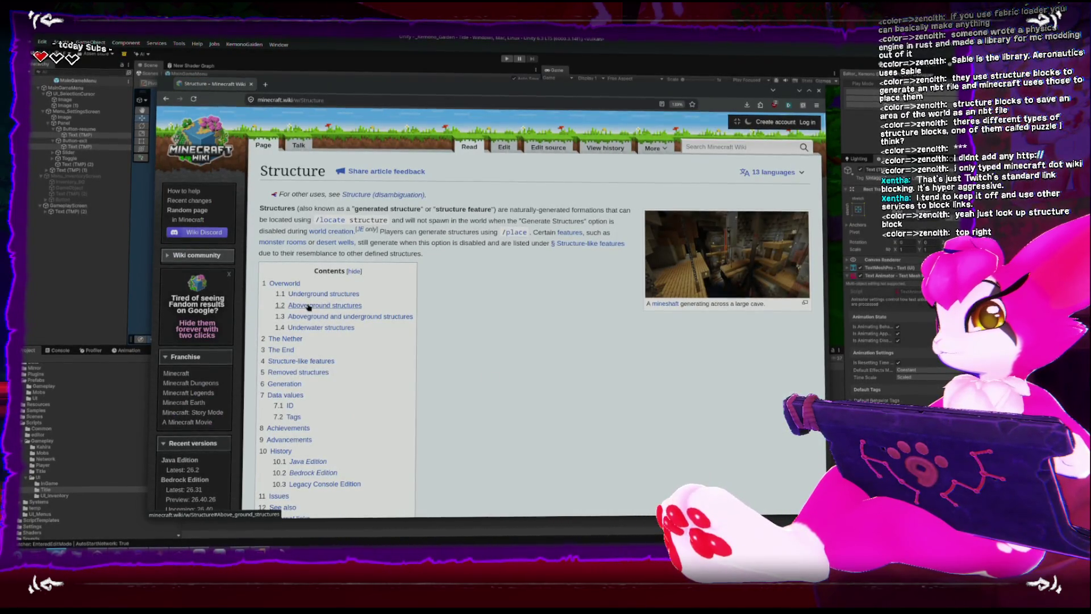
Open the Deep Dark article and skim through it
scroll(305, 303, down, 5)
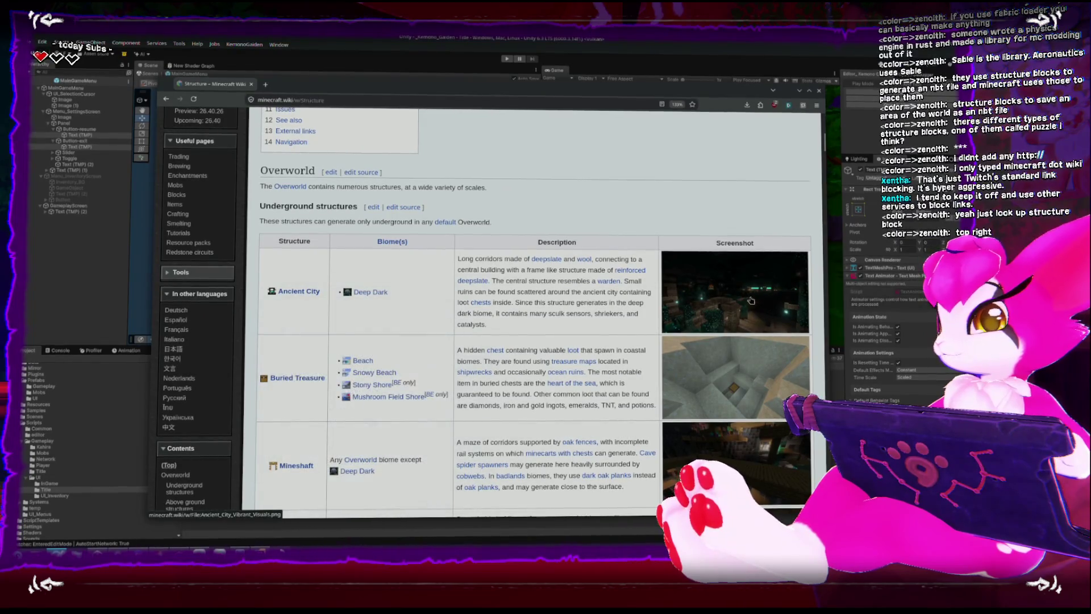
click(369, 291)
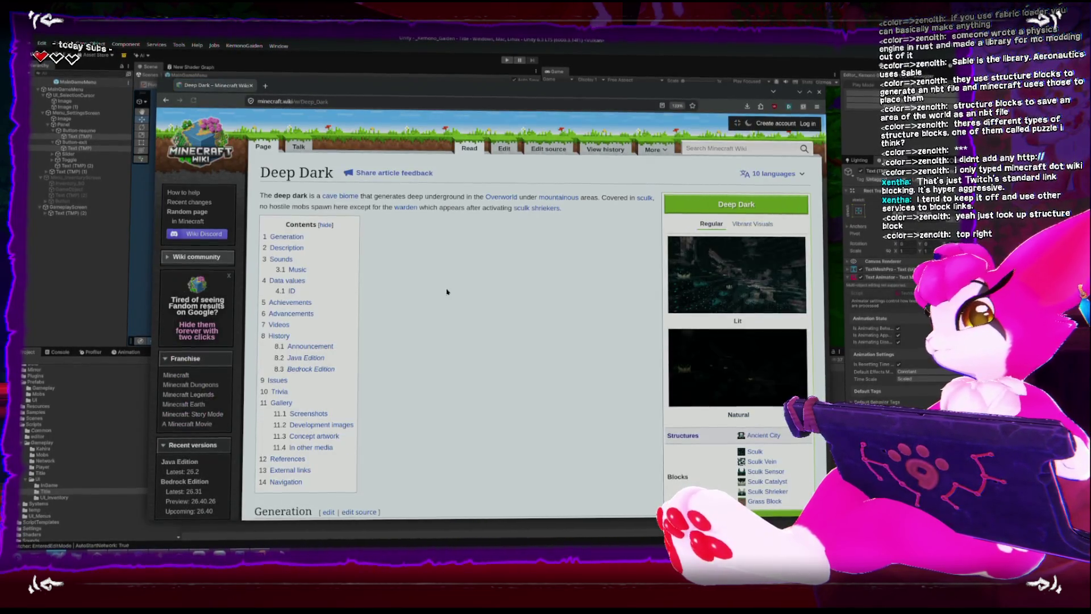
scroll(467, 248, down, 5)
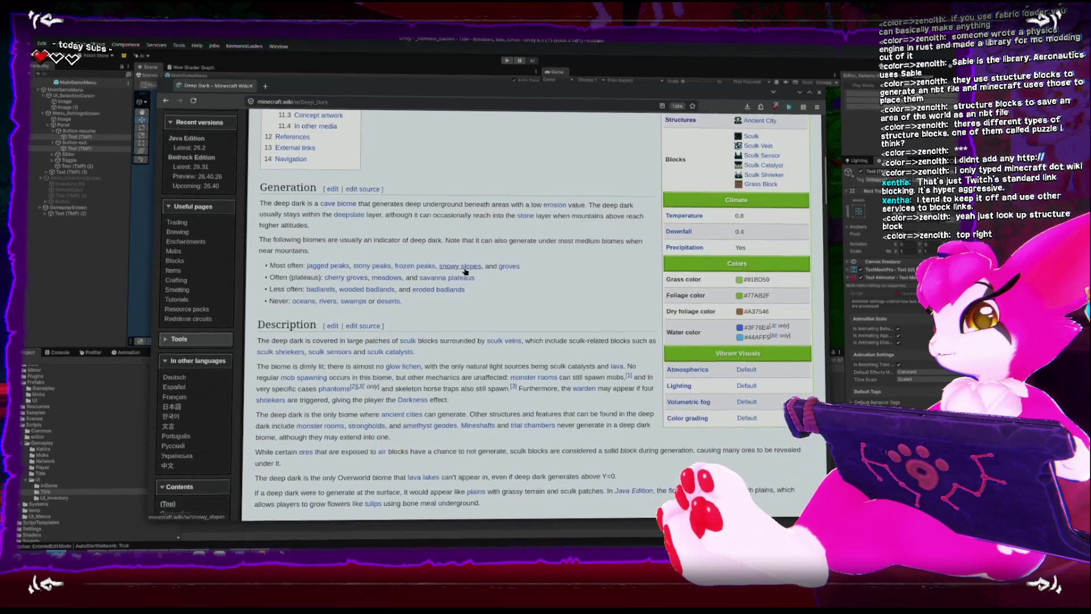
mouse_move(473, 267)
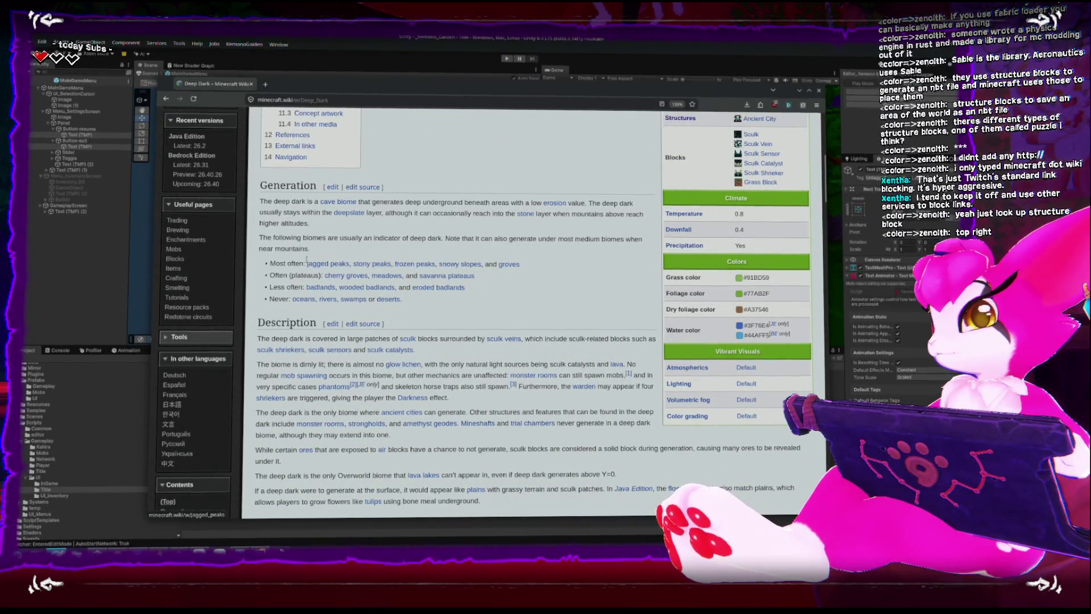
scroll(341, 273, up, 5)
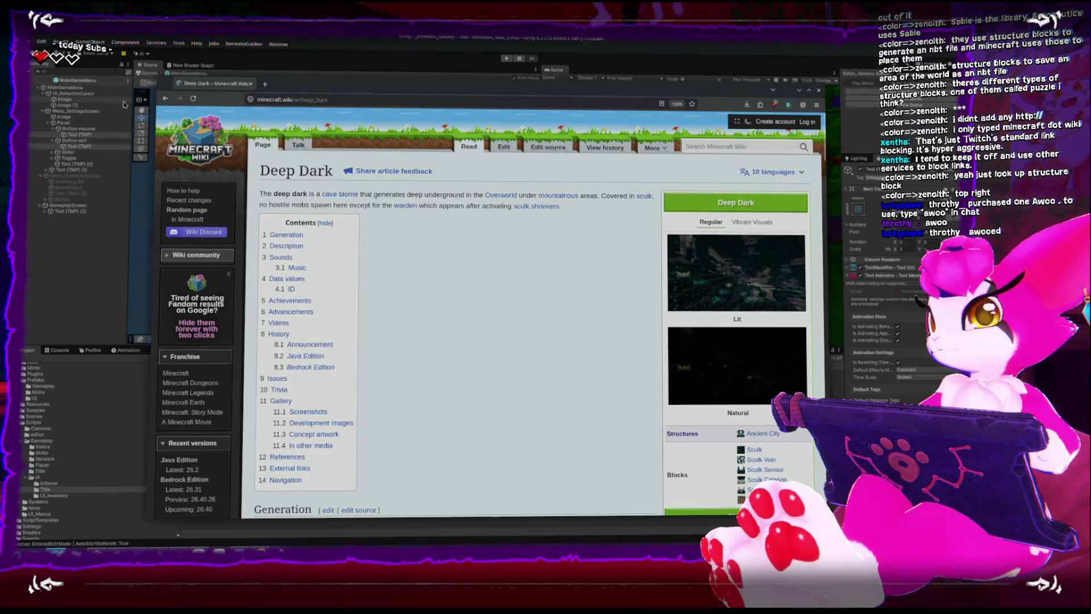
Go back to the Minecraft Wiki main page and scroll over it
click(164, 100)
click(164, 100)
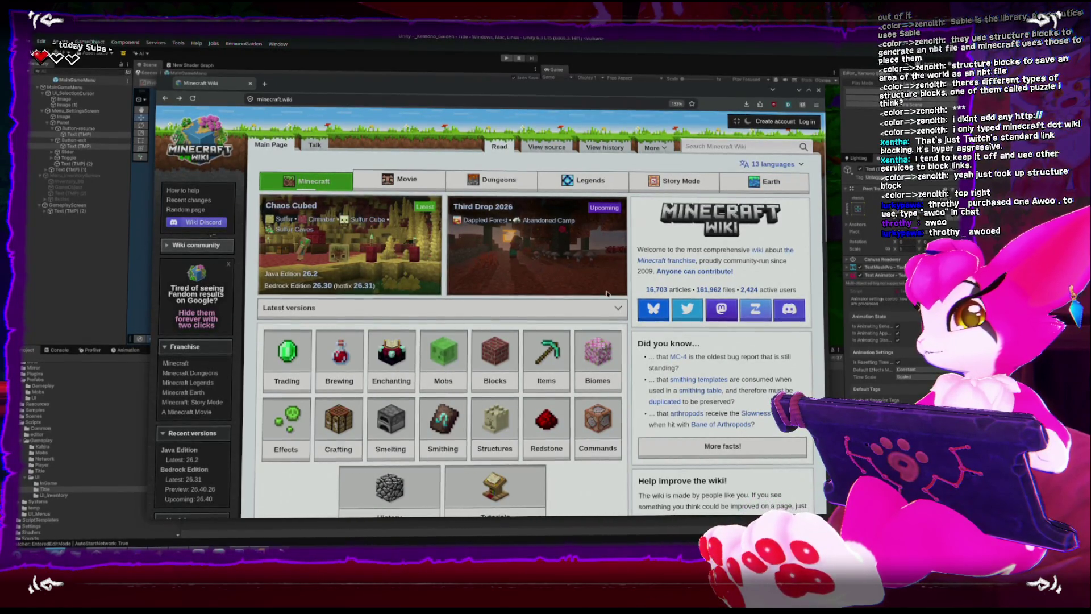
scroll(606, 295, down, 1)
scroll(476, 267, up, 1)
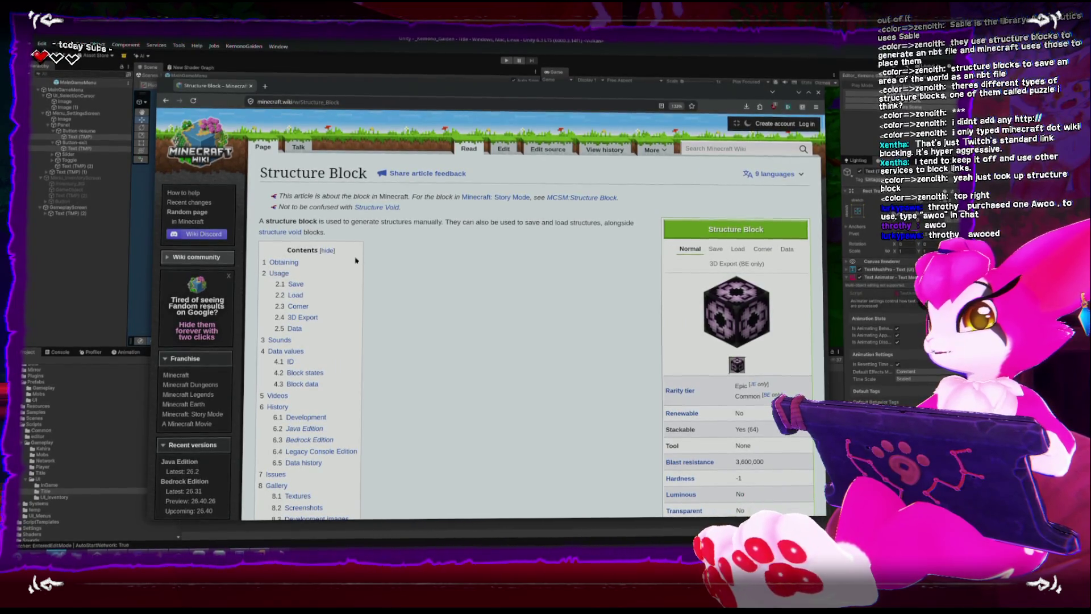
drag(422, 230, 452, 228)
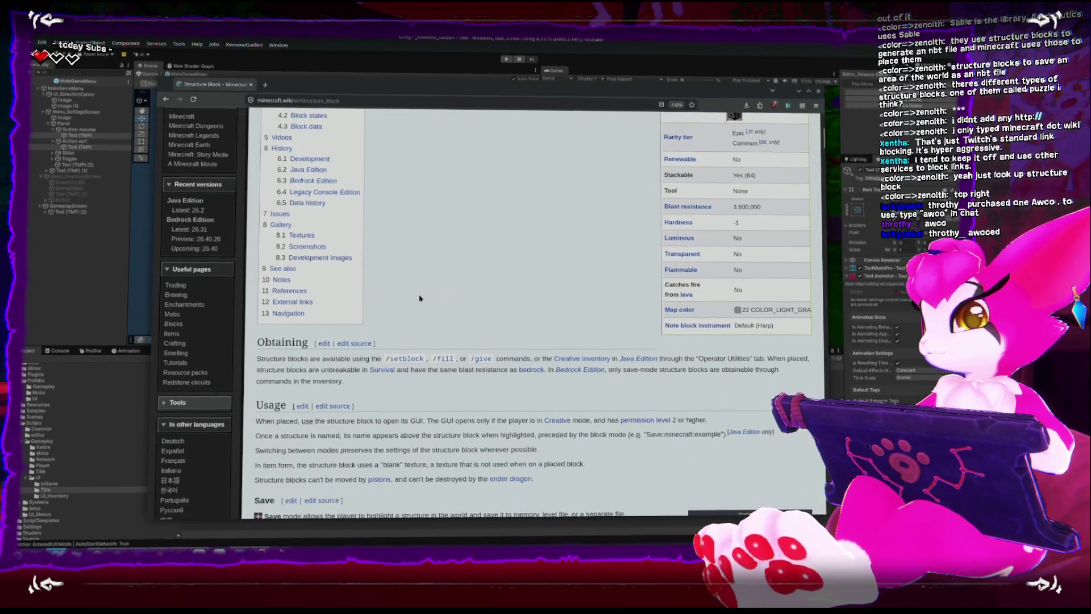
scroll(420, 298, down, 3)
scroll(420, 297, down, 2)
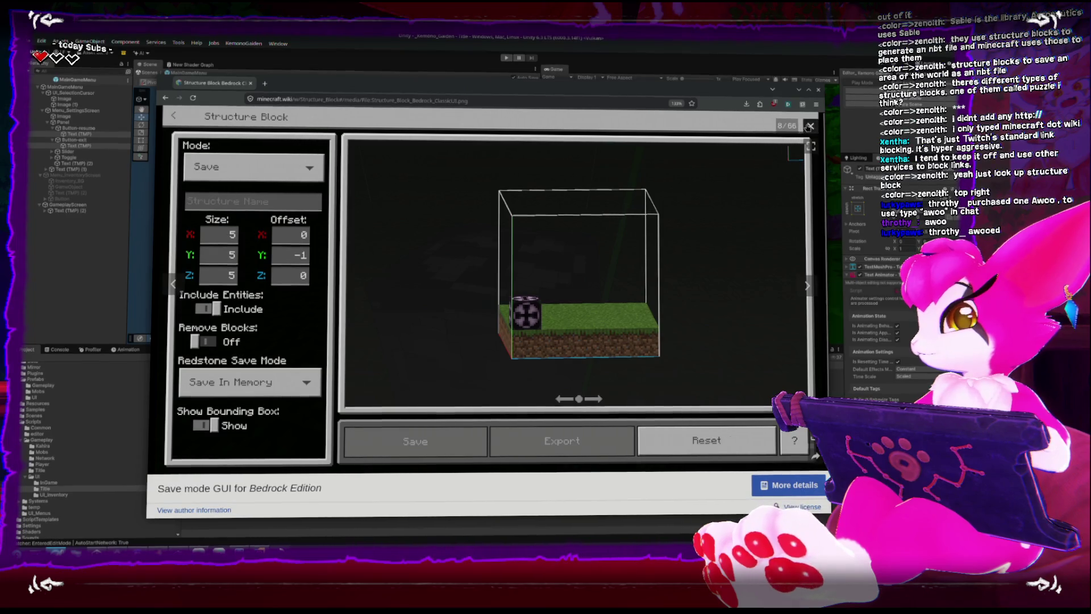
click(811, 127)
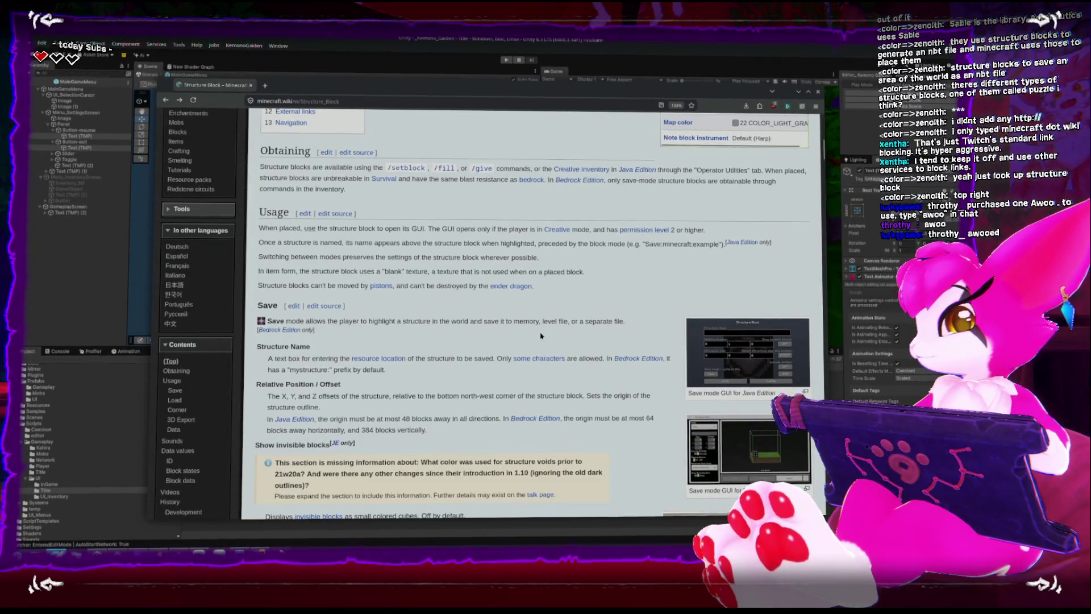
scroll(541, 335, down, 10)
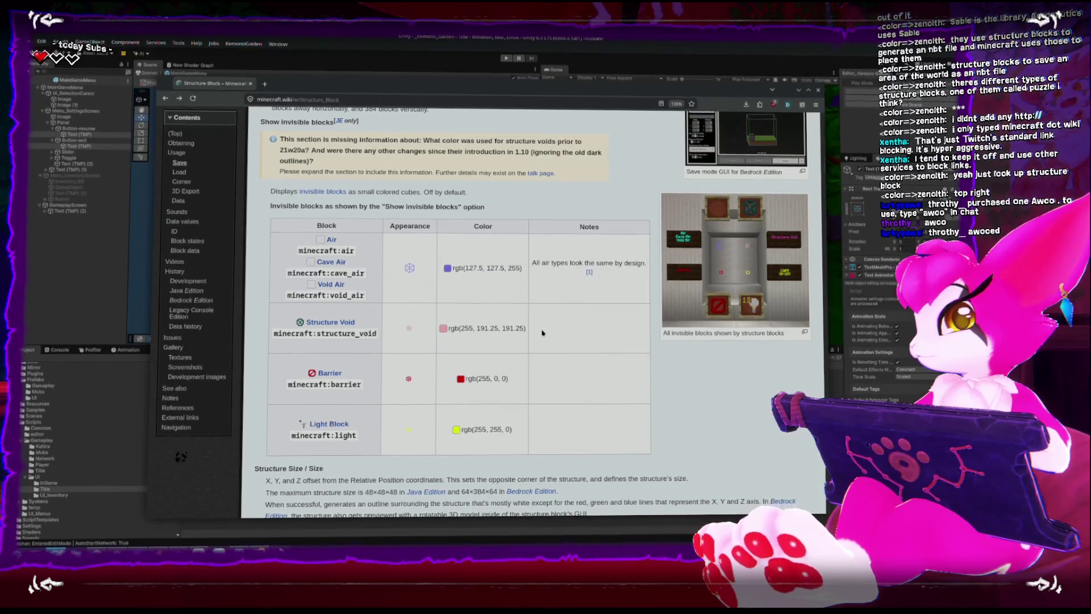
scroll(542, 332, down, 8)
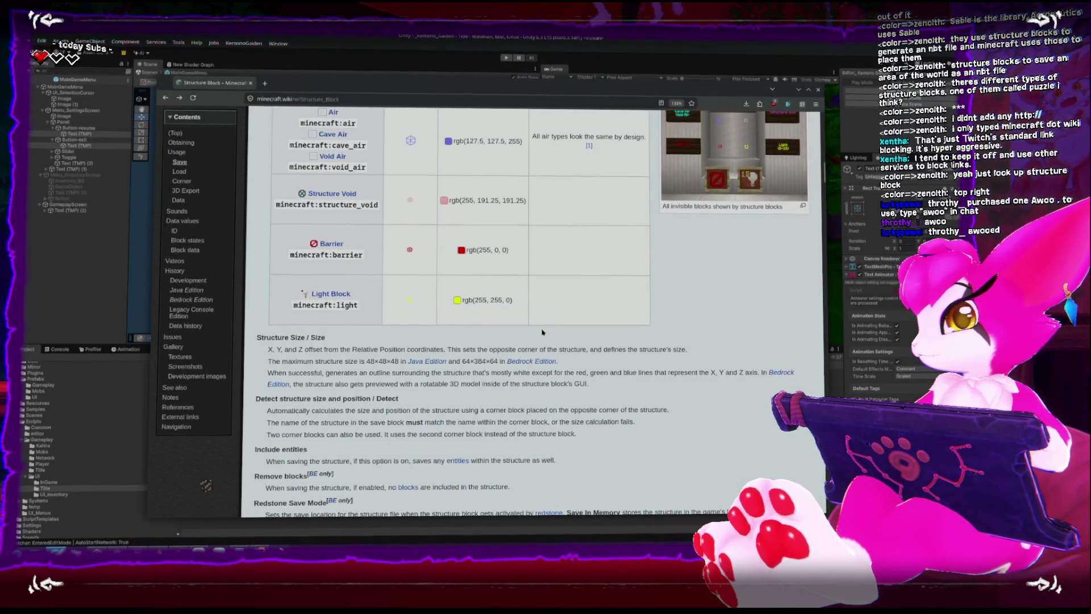
scroll(542, 333, down, 9)
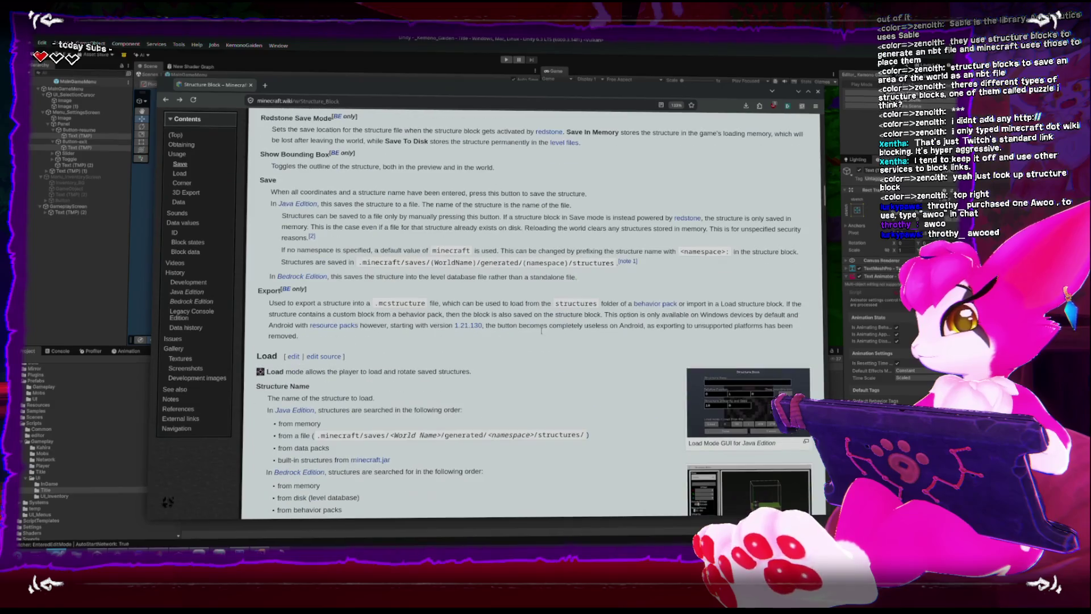
scroll(542, 333, down, 4)
scroll(542, 334, down, 2)
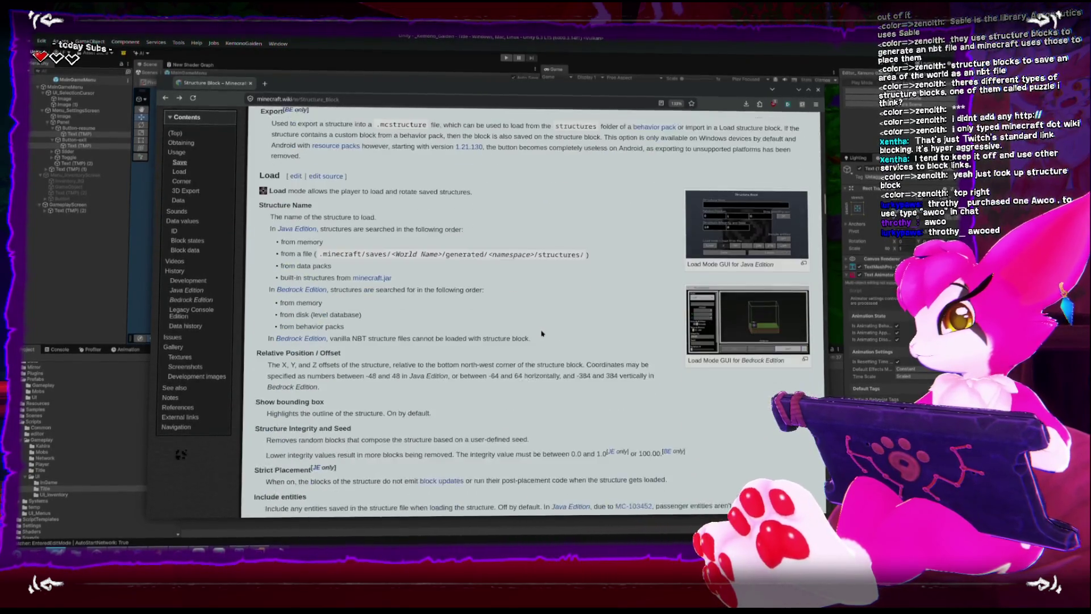
scroll(543, 333, down, 11)
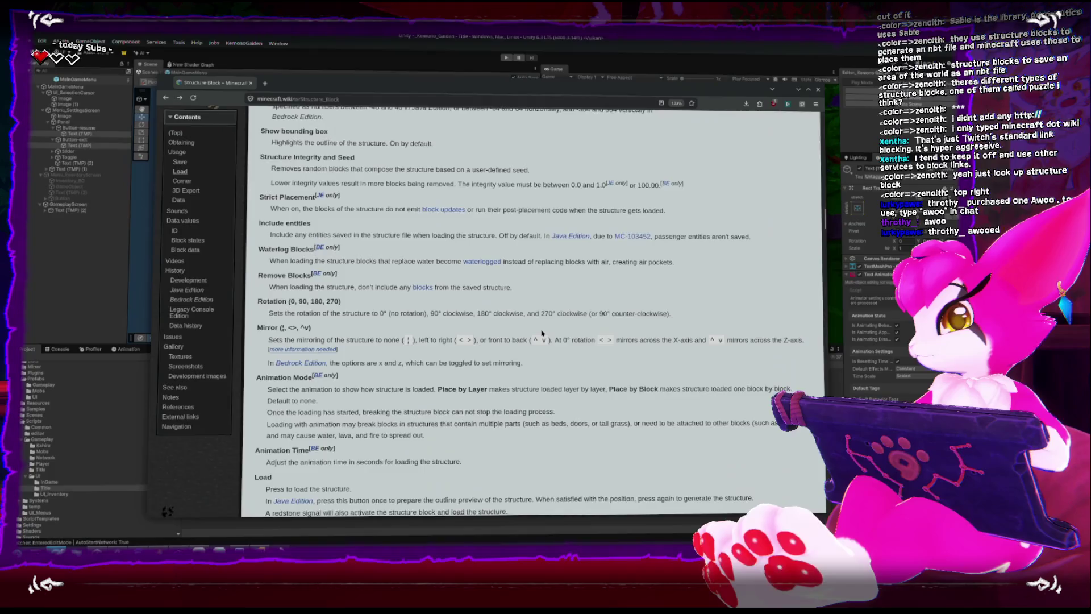
scroll(542, 333, down, 9)
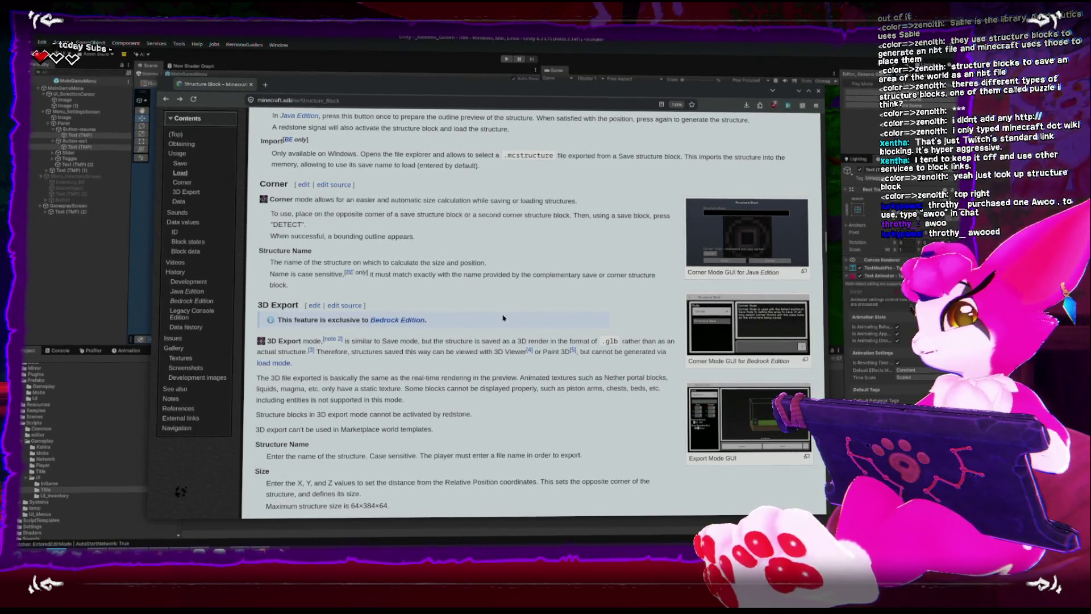
scroll(513, 328, up, 15)
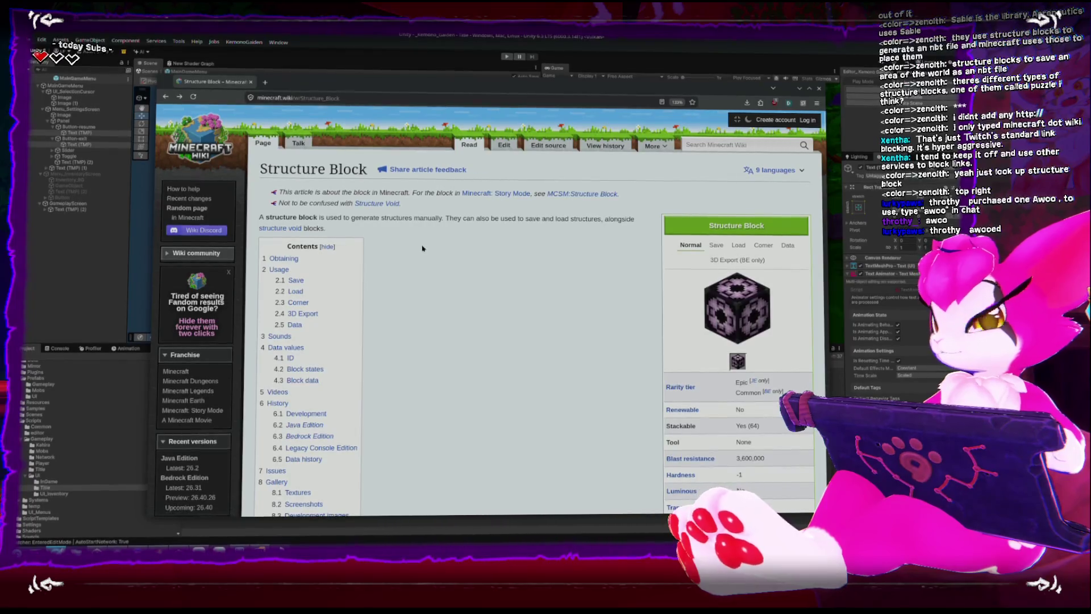
scroll(415, 259, down, 2)
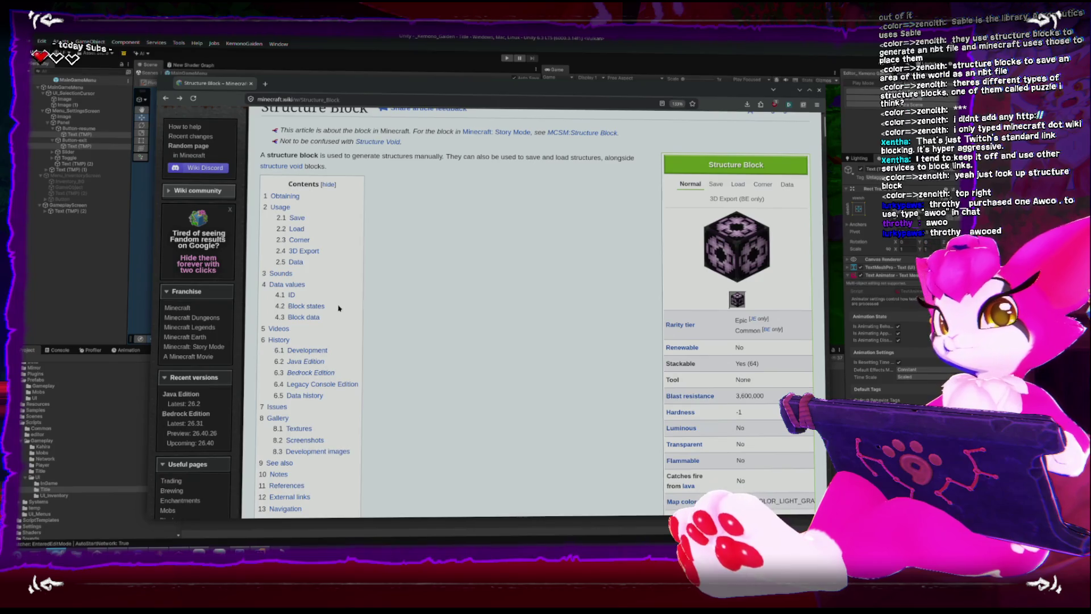
scroll(336, 323, down, 10)
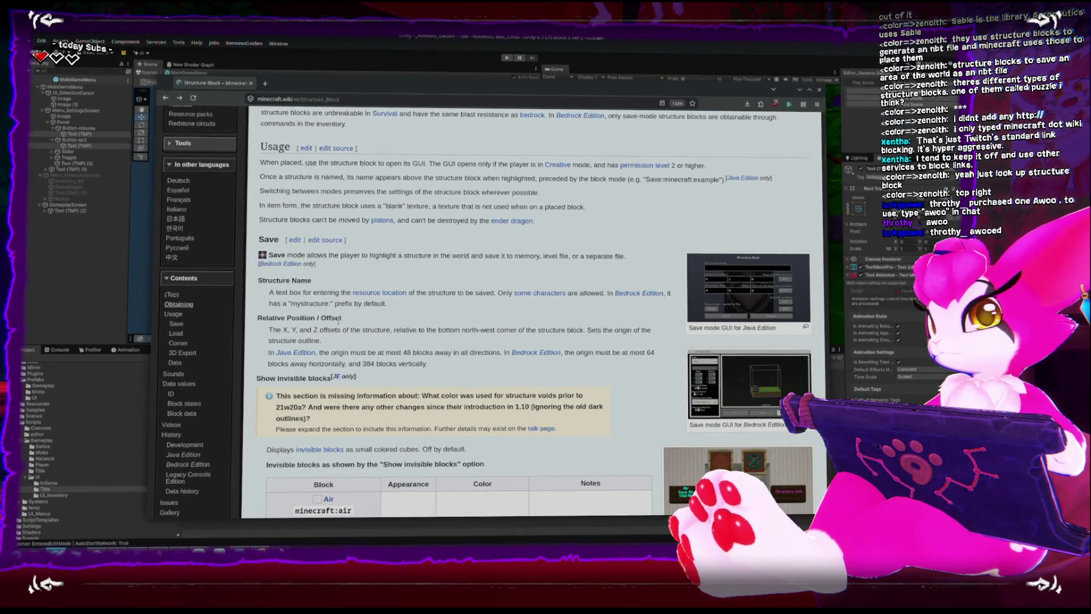
scroll(639, 380, up, 15)
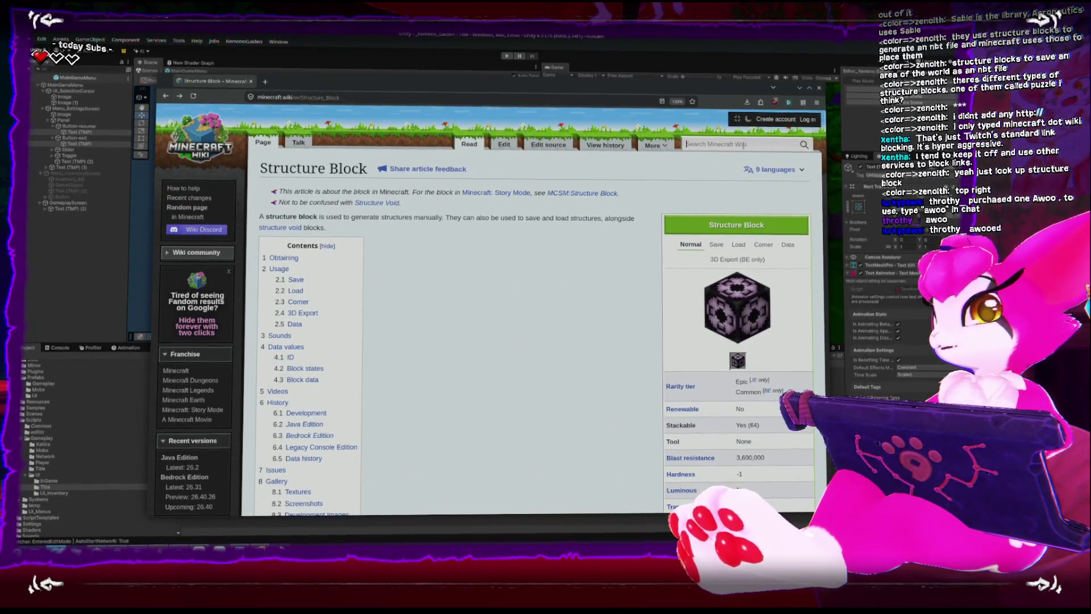
Correct the search query and open the Jigsaw Block article
key(BackSpace)
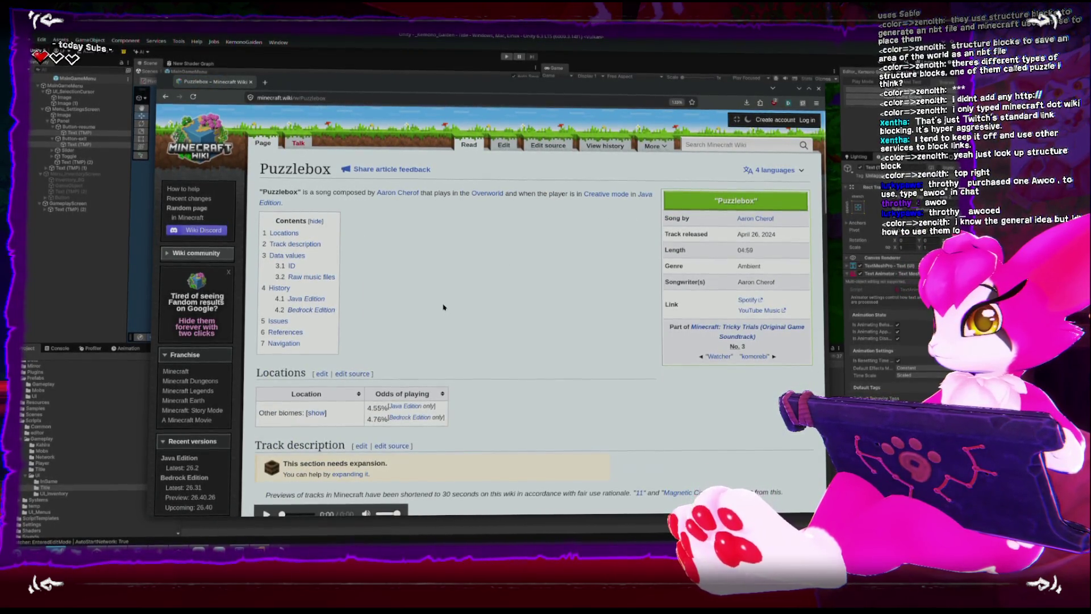
scroll(444, 307, down, 5)
scroll(444, 307, down, 3)
scroll(444, 305, up, 8)
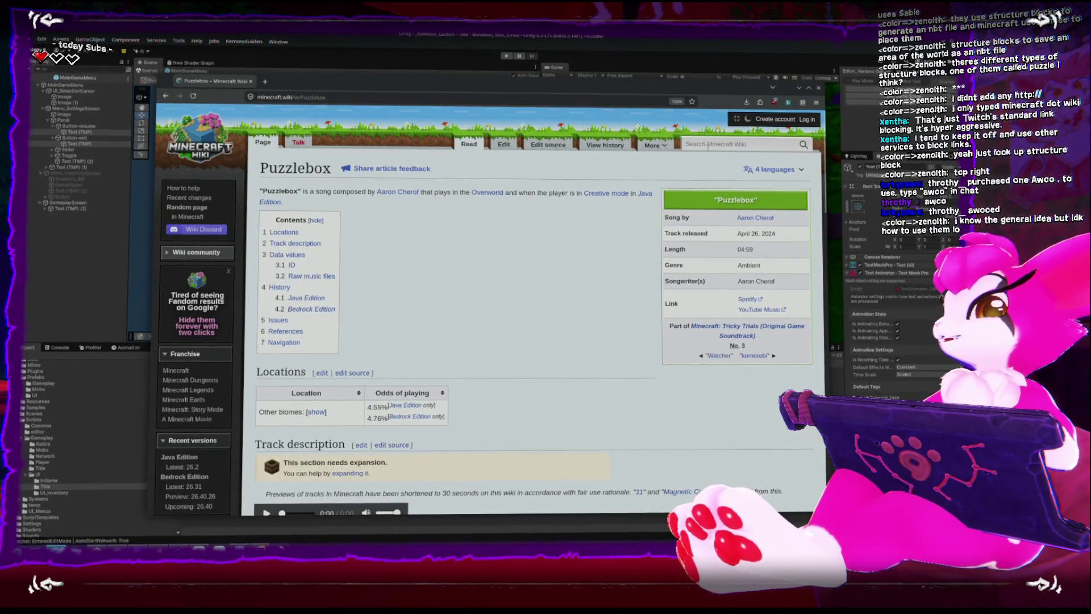
text(puzle)
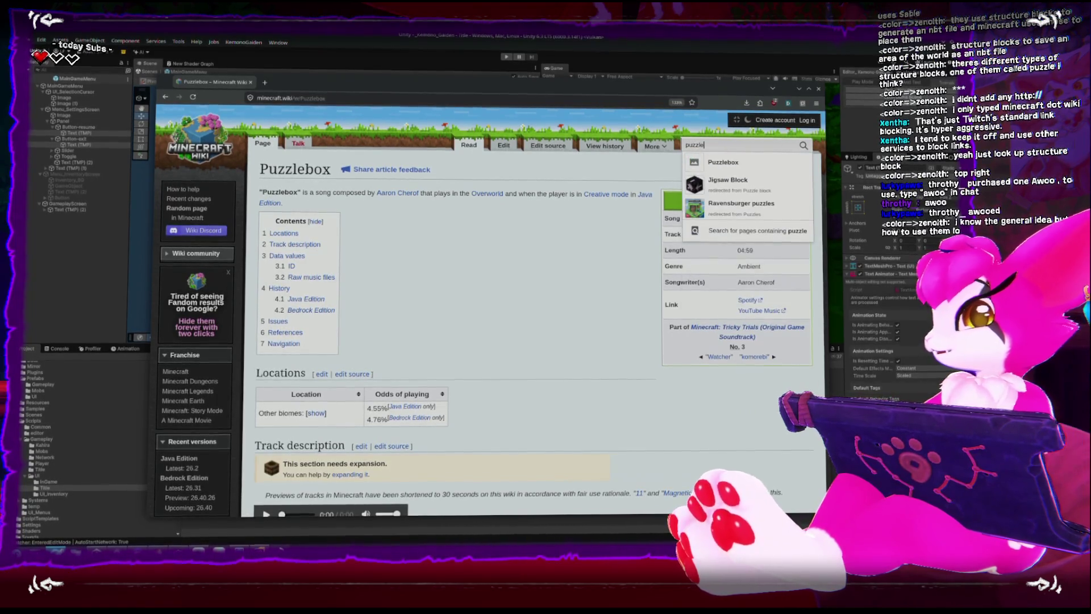
click(732, 195)
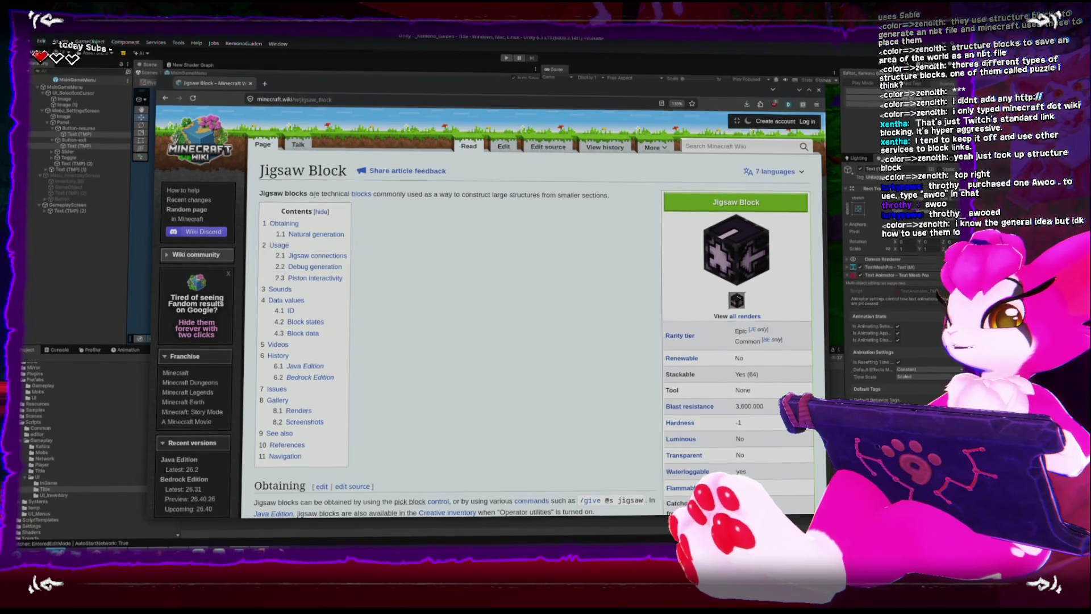
Scroll down the Jigsaw Block article and follow its link to the Jigsaw structure page
mouse_move(364, 196)
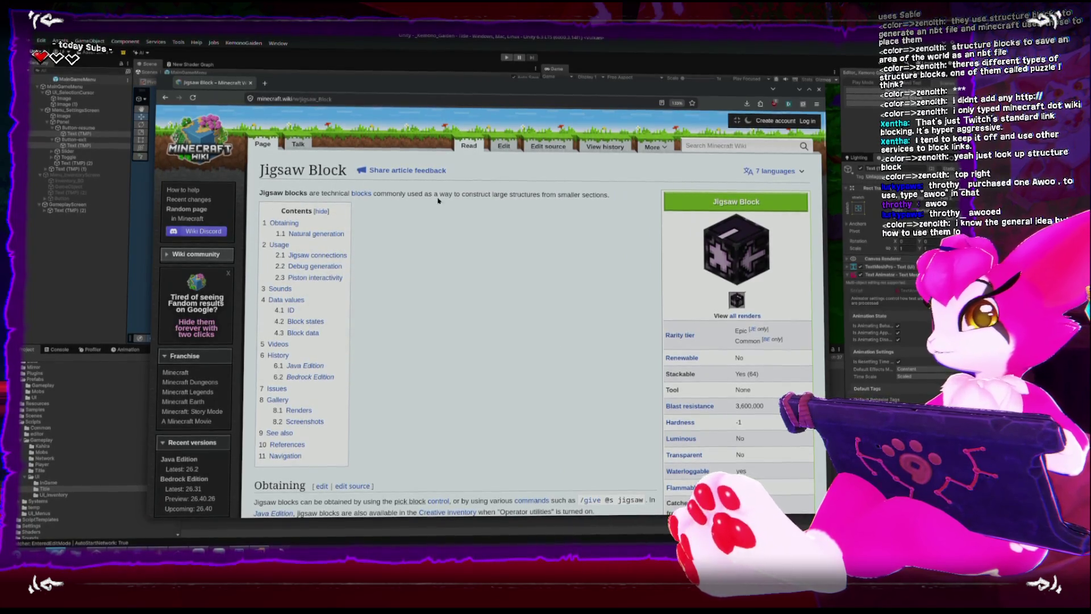
scroll(461, 208, down, 5)
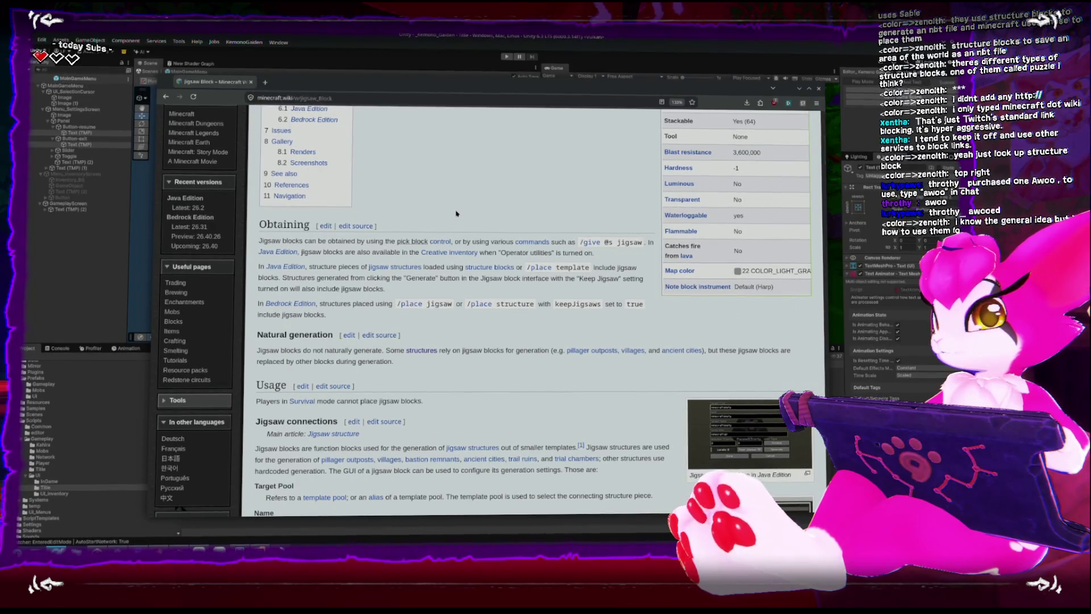
scroll(456, 214, down, 1)
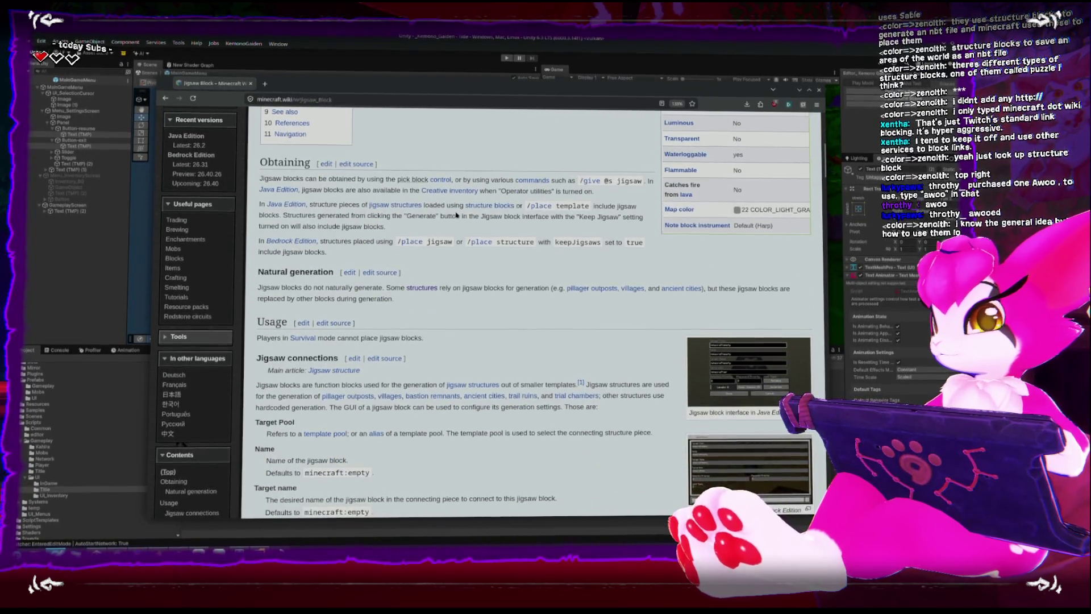
scroll(455, 217, down, 1)
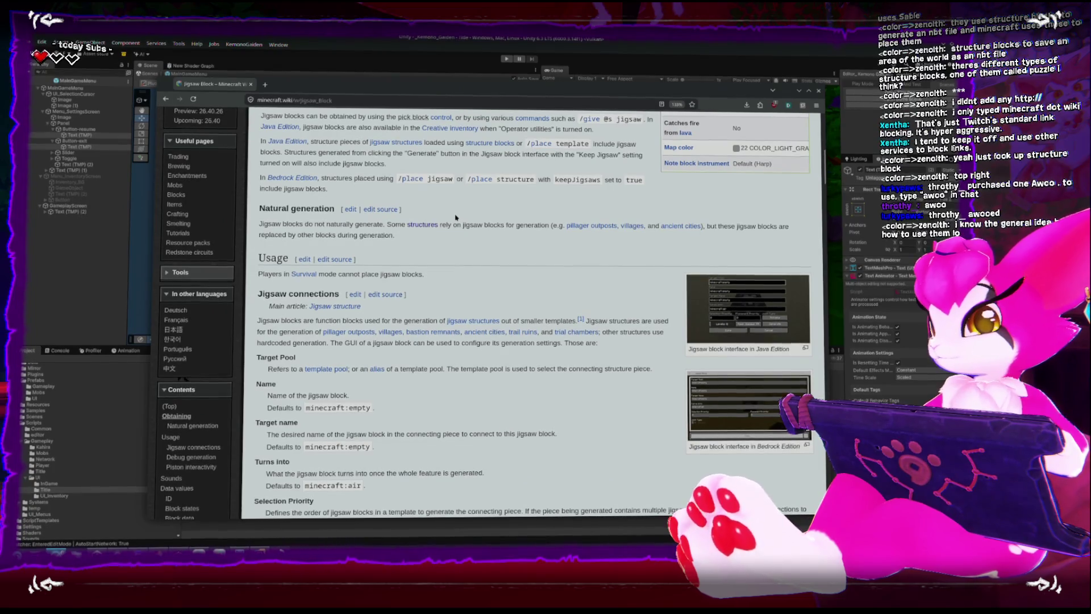
scroll(527, 244, down, 1)
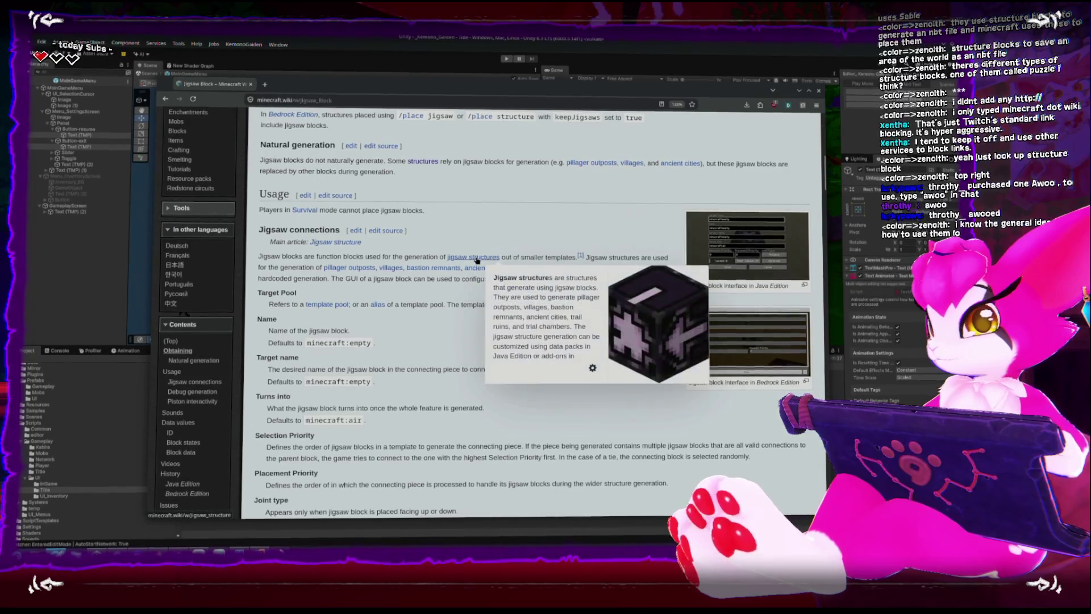
click(477, 260)
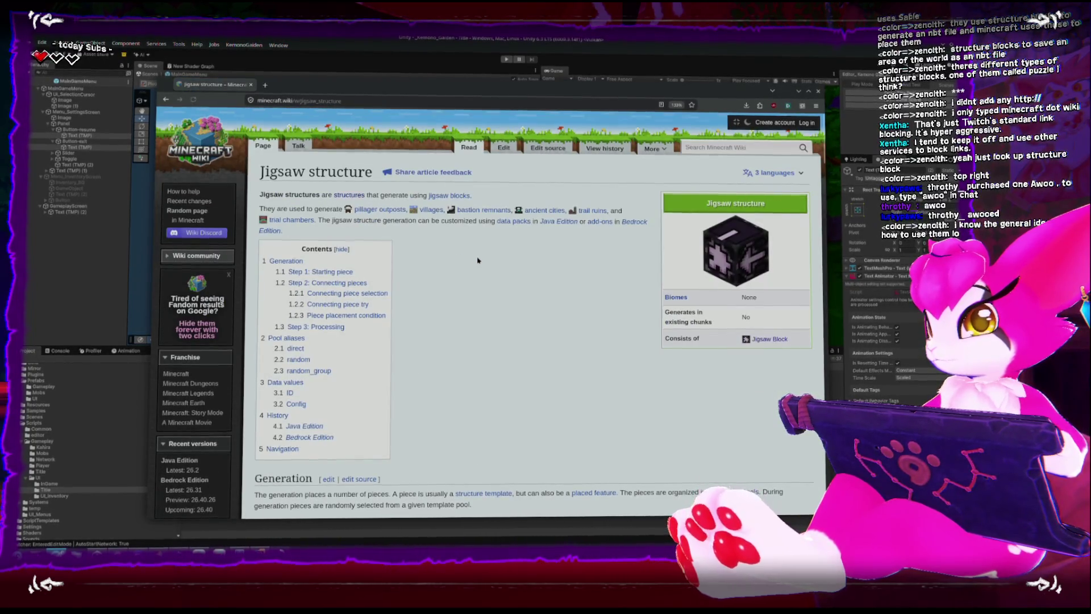
Preview the structure-type links on the Jigsaw structure page, then return to Jigsaw Block
scroll(477, 261, down, 5)
scroll(478, 259, down, 8)
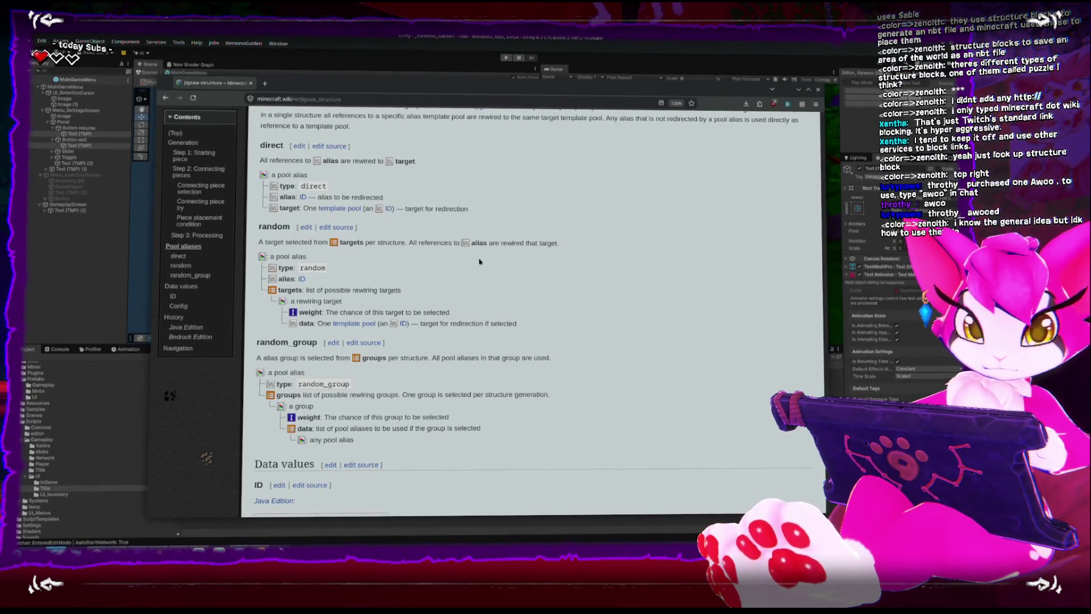
scroll(479, 262, down, 2)
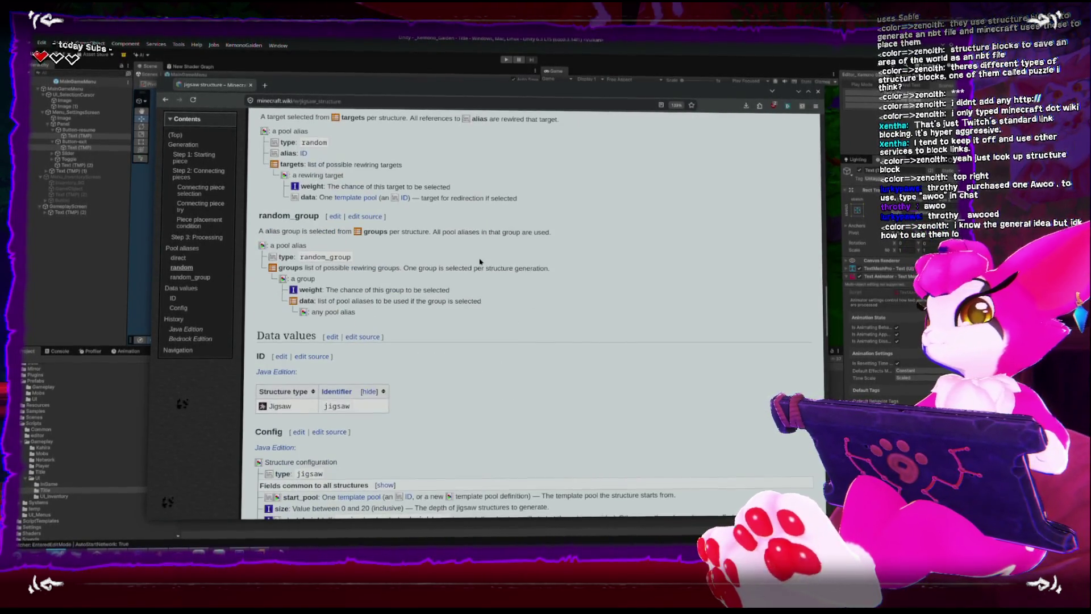
scroll(479, 262, up, 2)
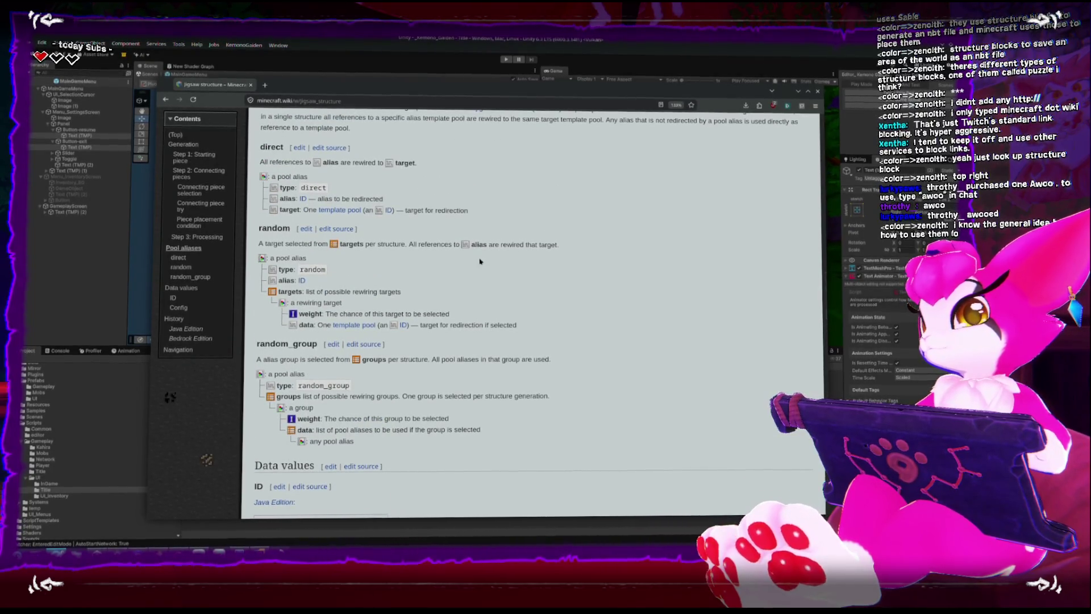
scroll(480, 262, up, 15)
scroll(480, 260, up, 5)
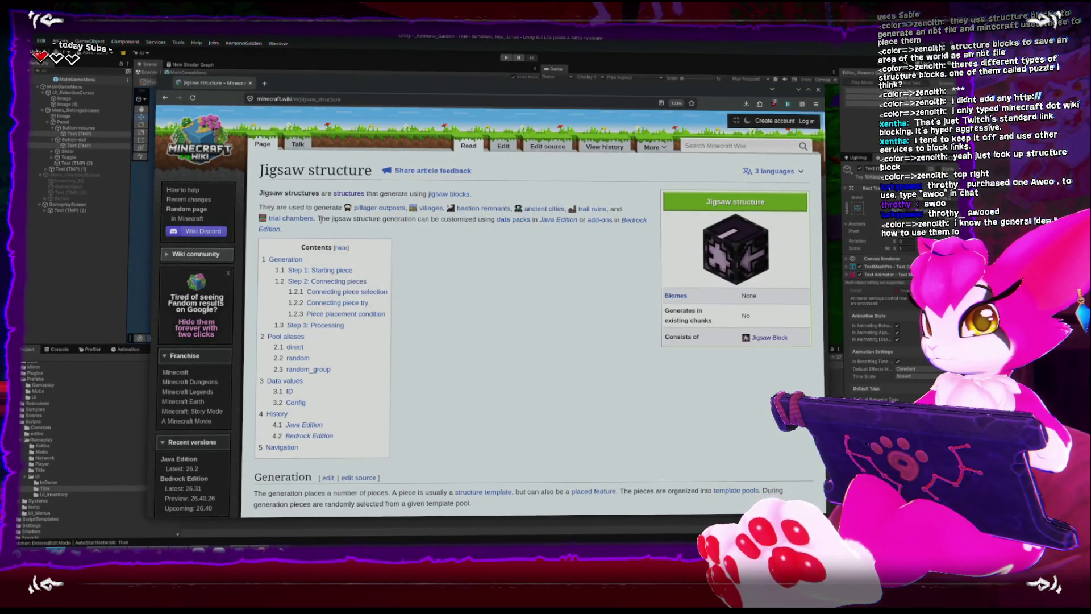
mouse_move(480, 211)
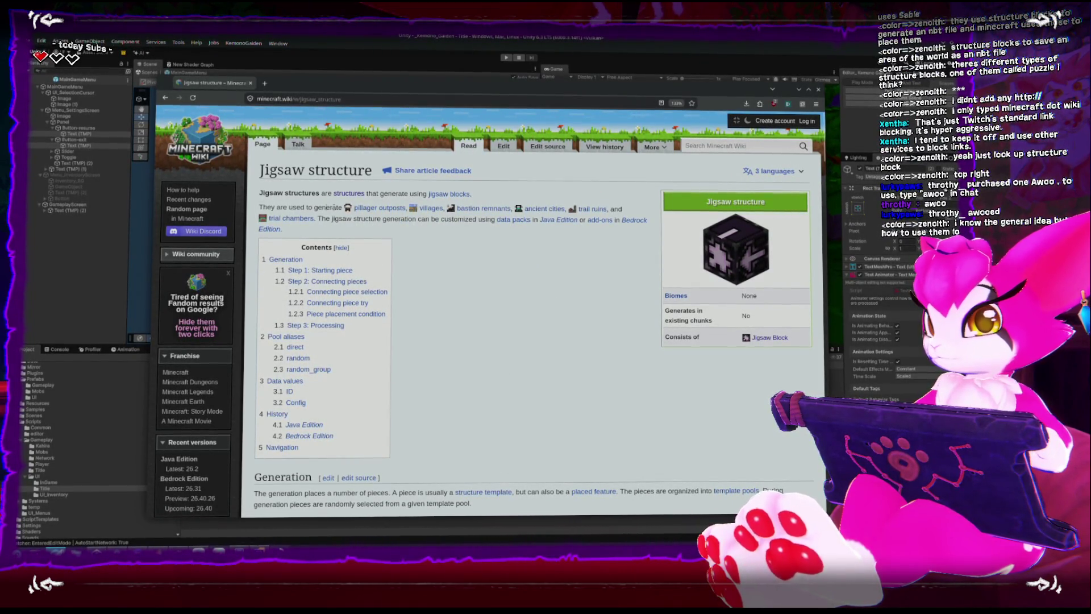
mouse_move(390, 212)
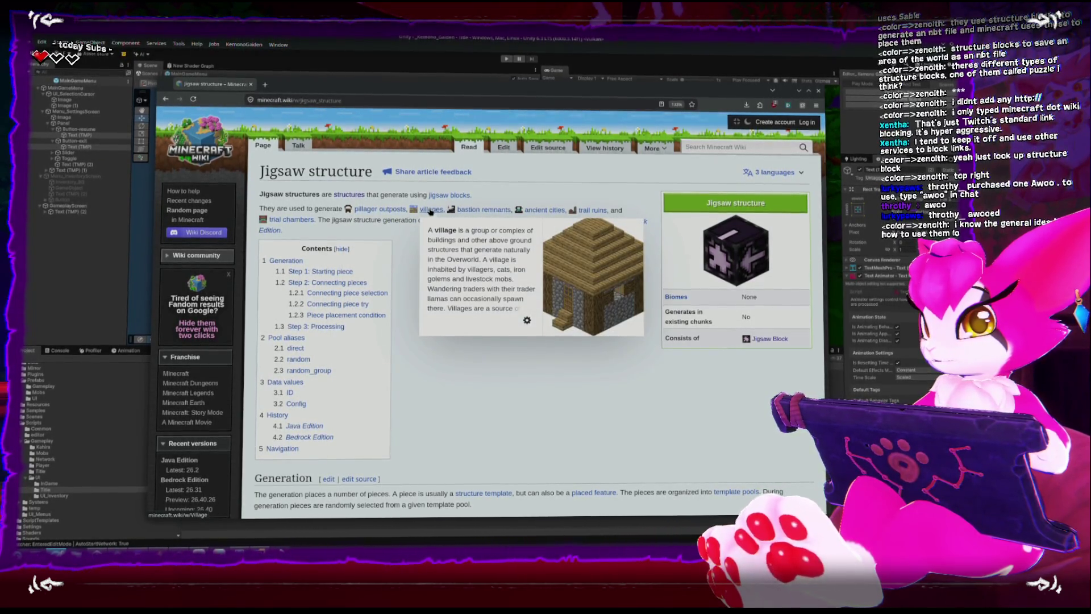
mouse_move(484, 210)
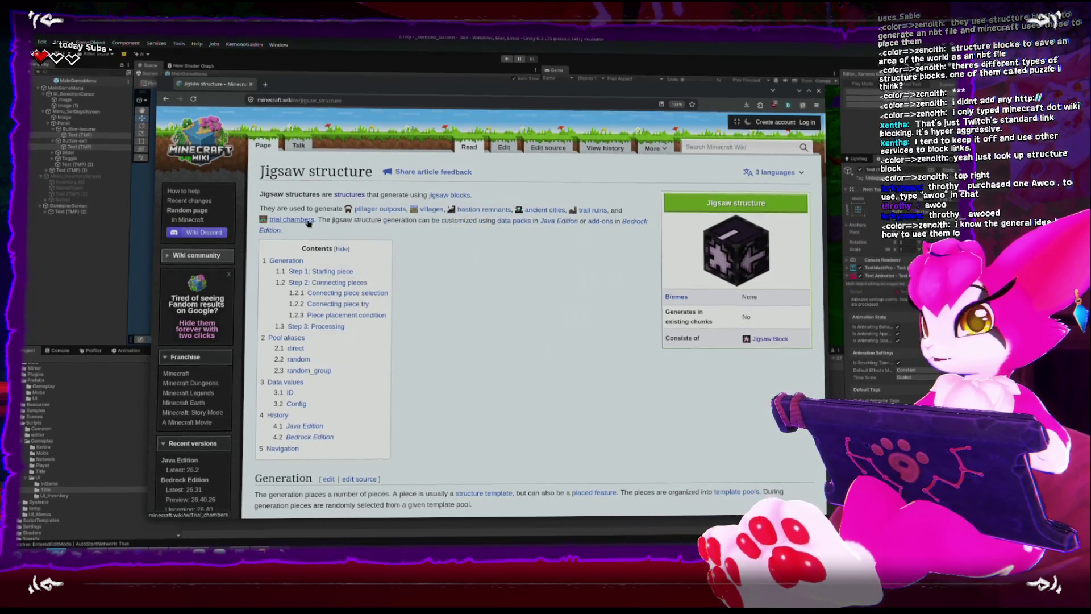
mouse_move(308, 222)
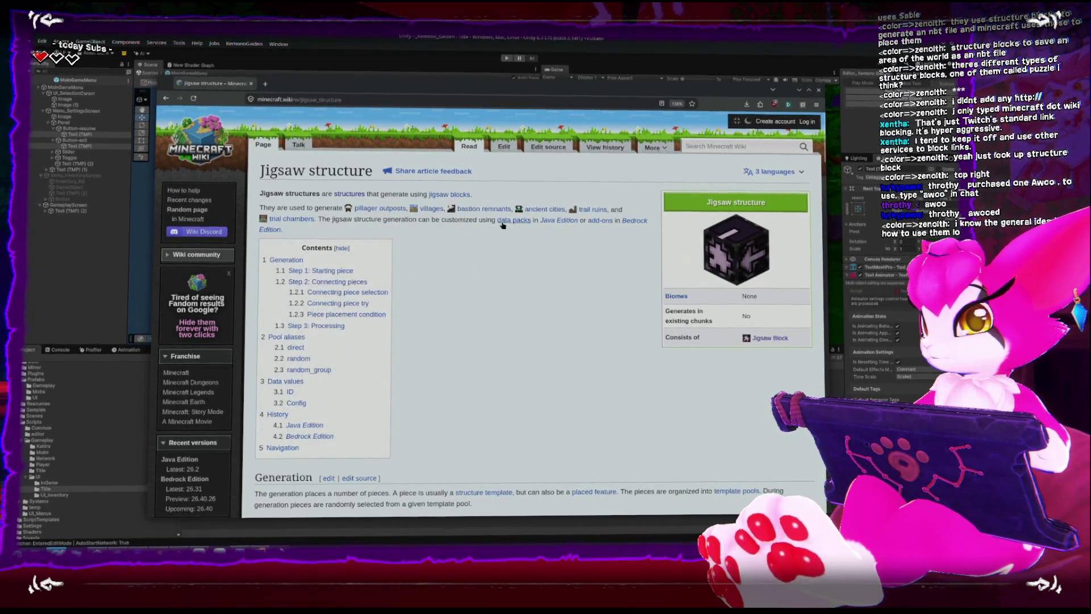
click(167, 101)
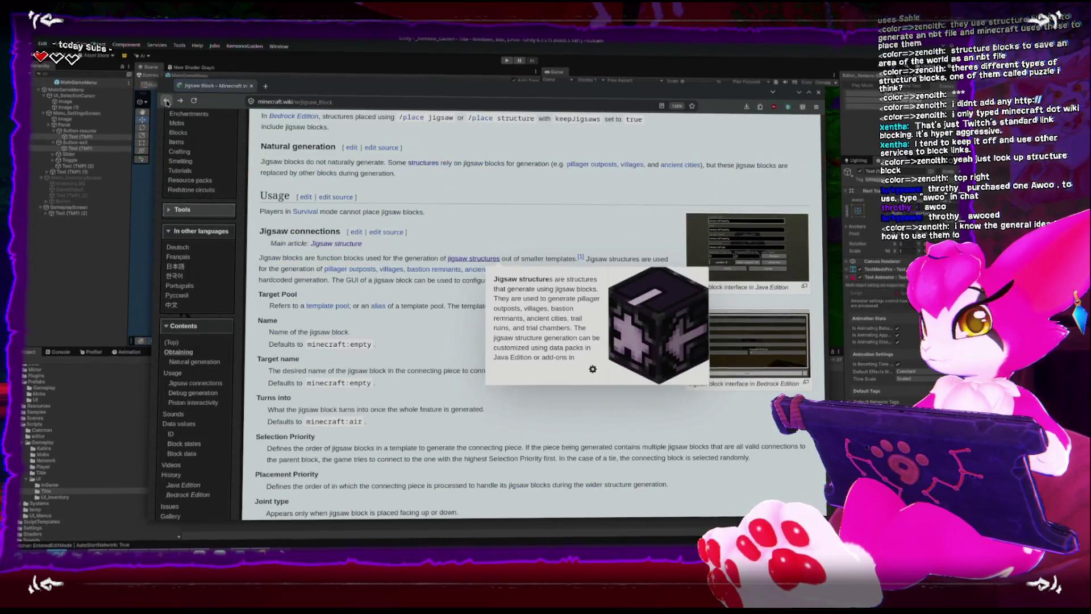
Jump to the Jigsaw Block article's Piston interactivity section from its Contents box
scroll(425, 237, up, 10)
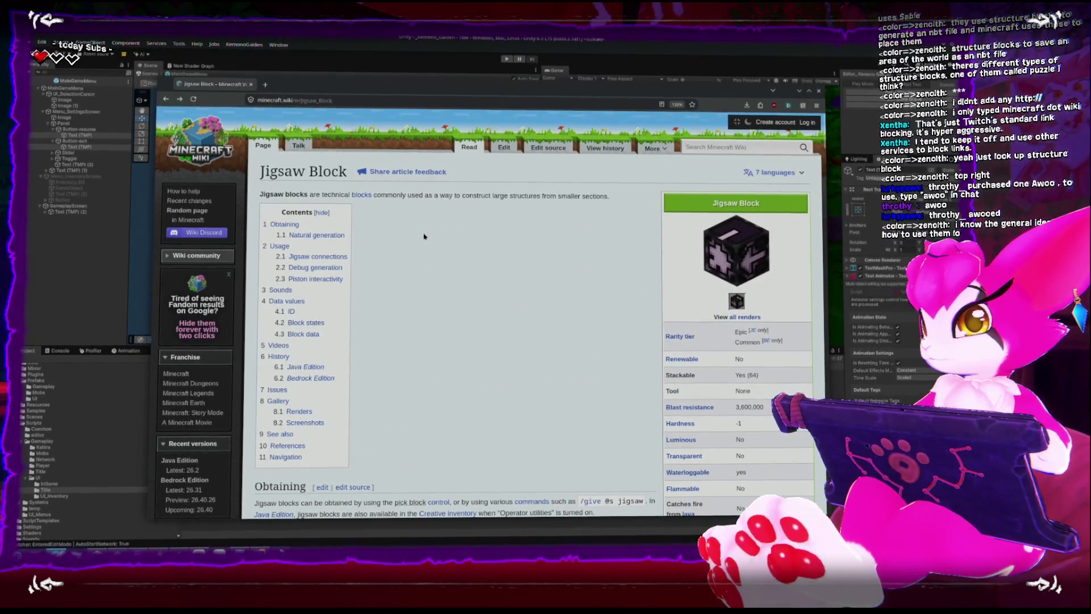
scroll(424, 236, down, 3)
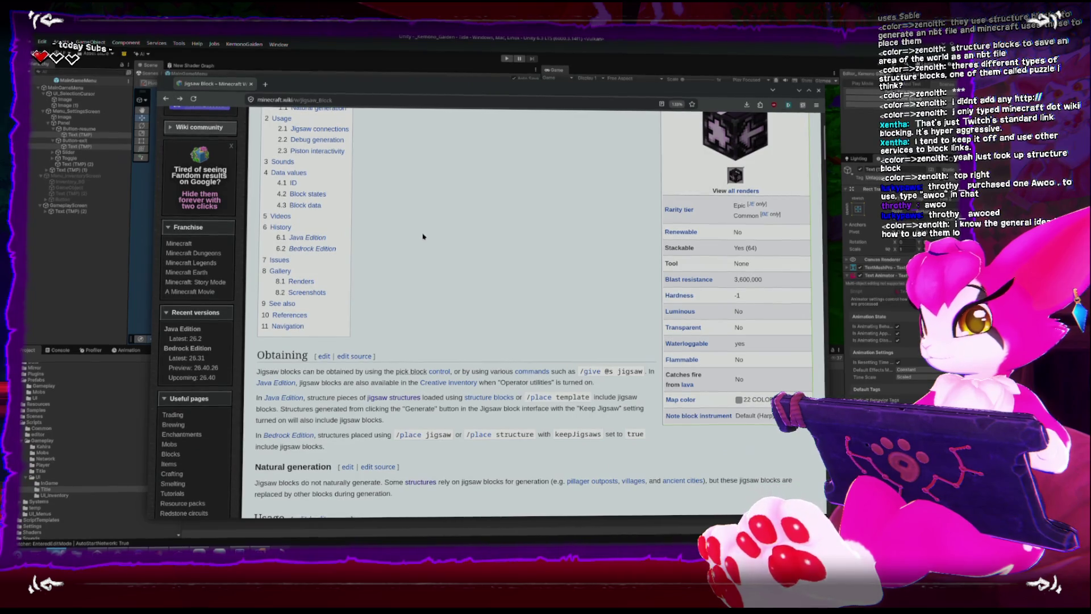
scroll(424, 237, down, 1)
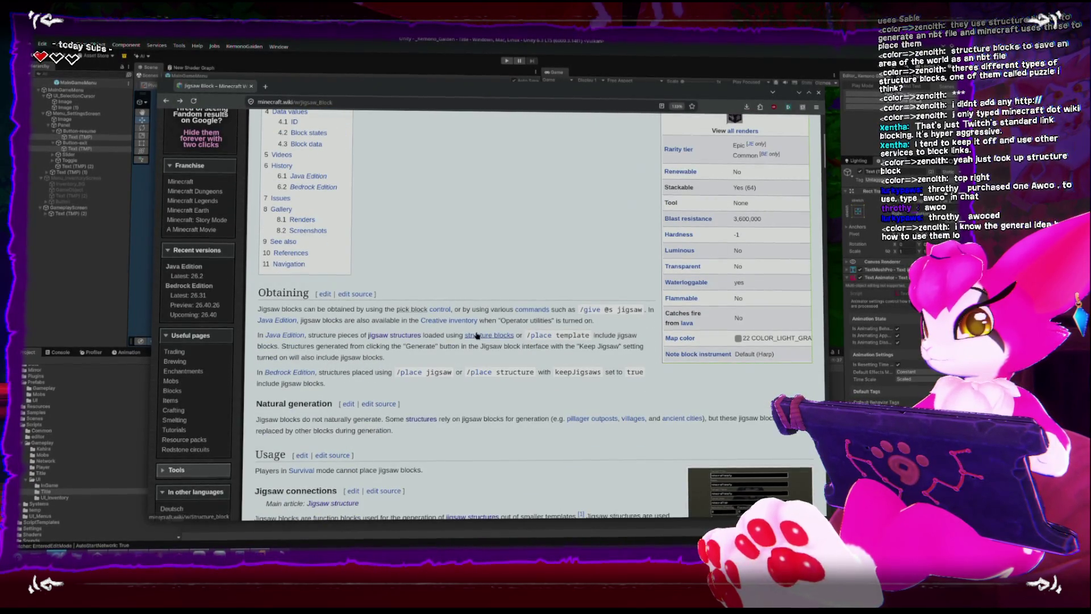
mouse_move(476, 335)
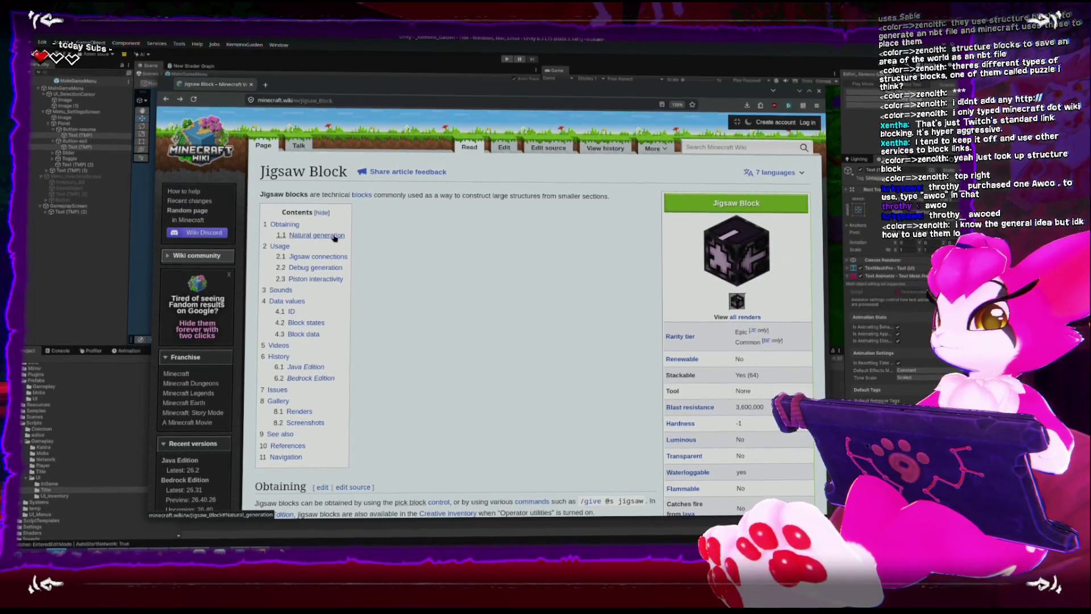
click(321, 281)
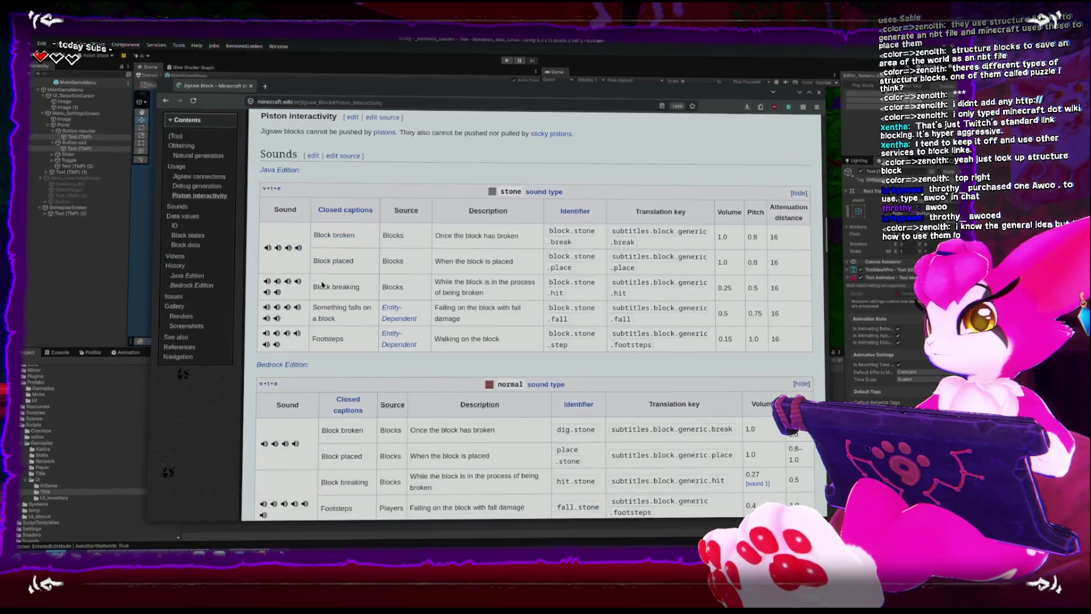
Return to the top of the Jigsaw Block article and start reading down
scroll(323, 284, up, 5)
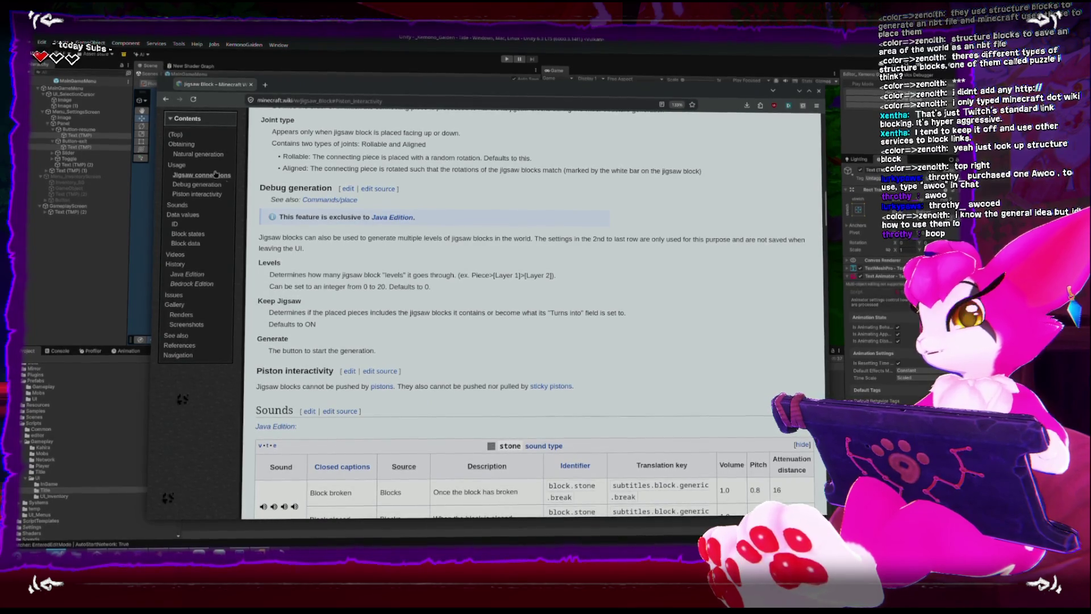
click(170, 101)
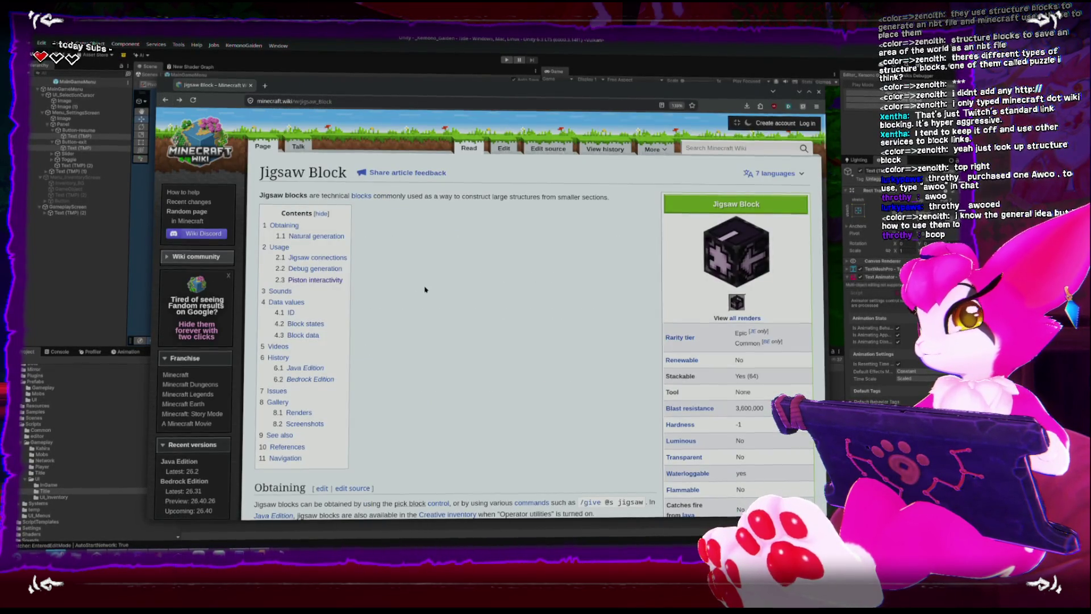
scroll(423, 289, down, 3)
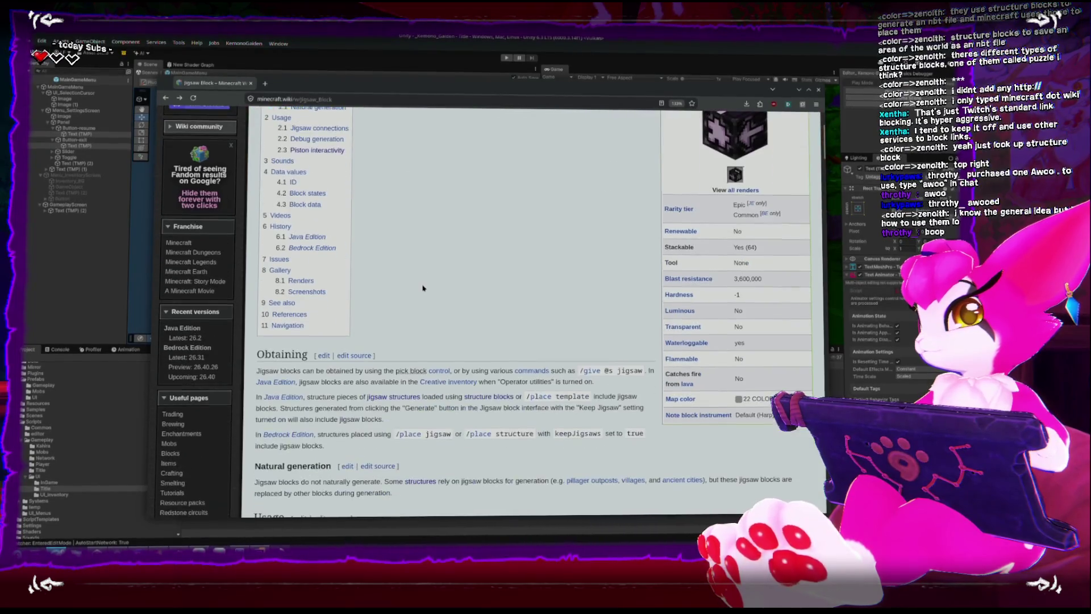
scroll(423, 288, down, 4)
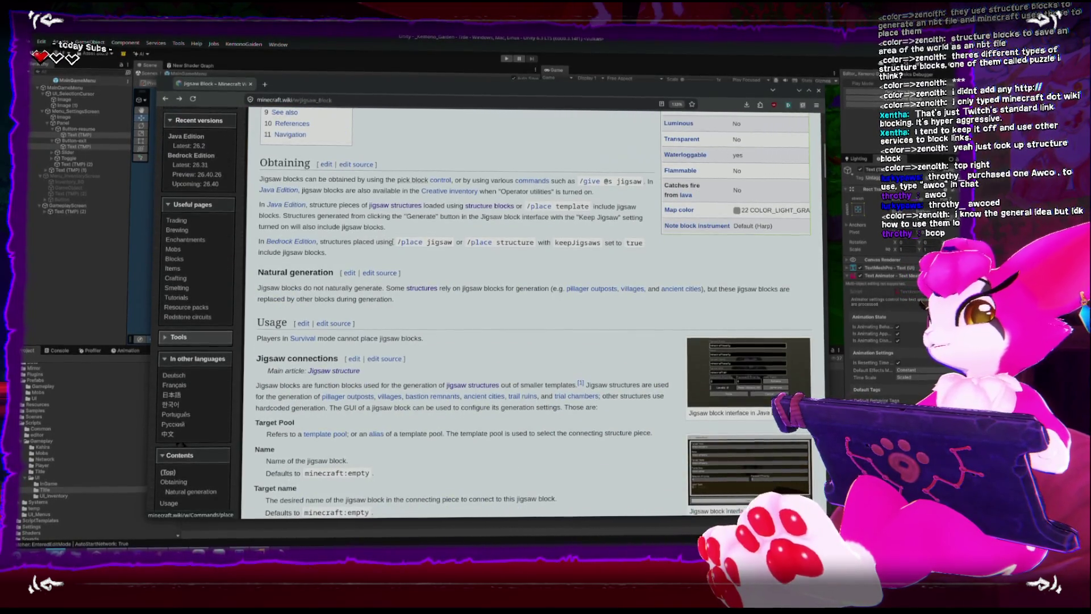
scroll(418, 267, up, 7)
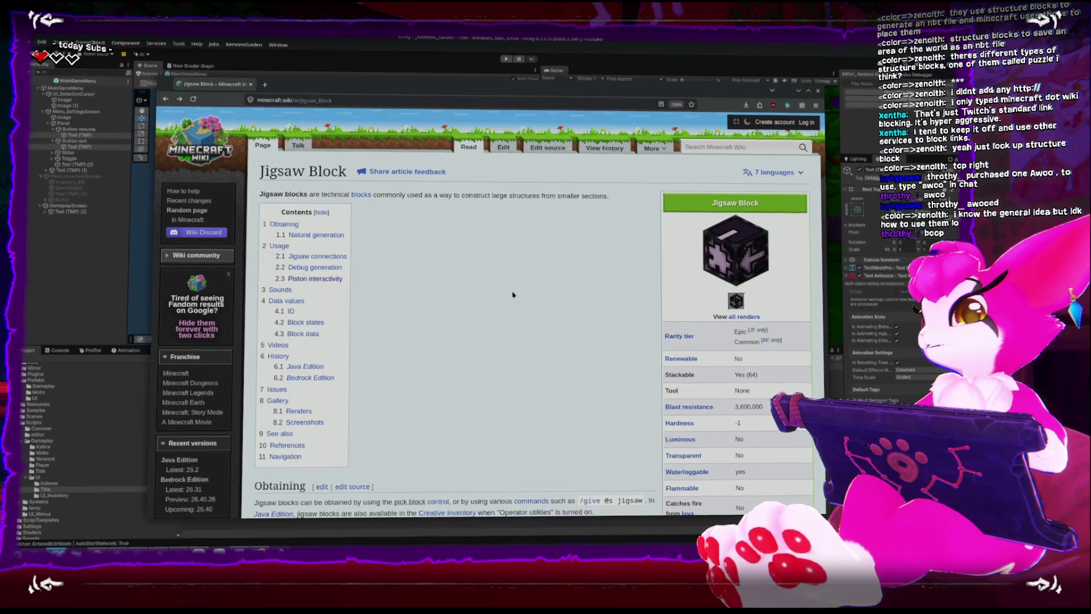
scroll(513, 295, down, 3)
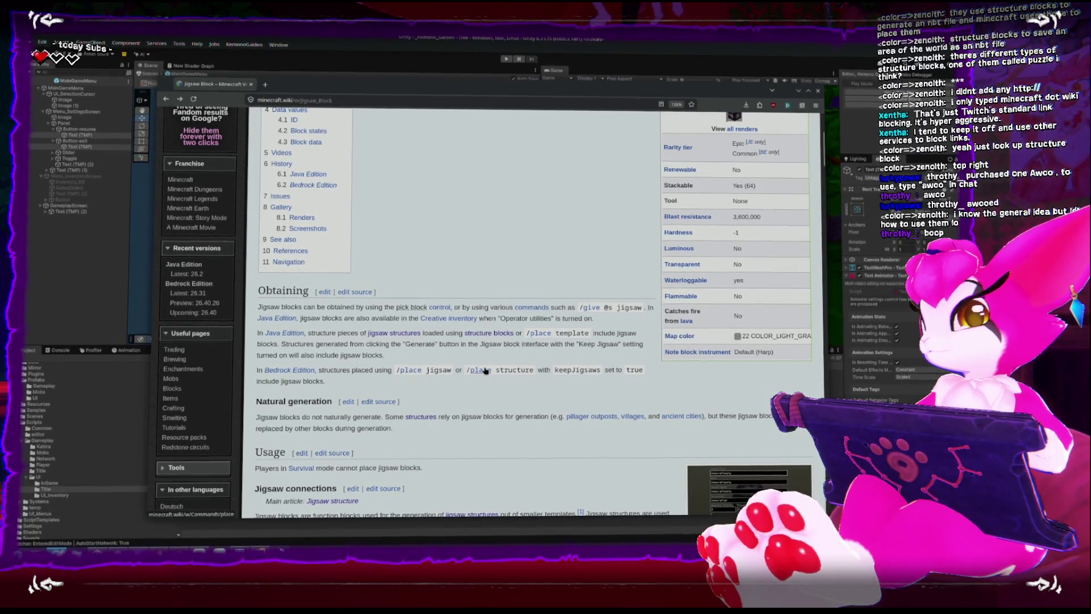
mouse_move(485, 370)
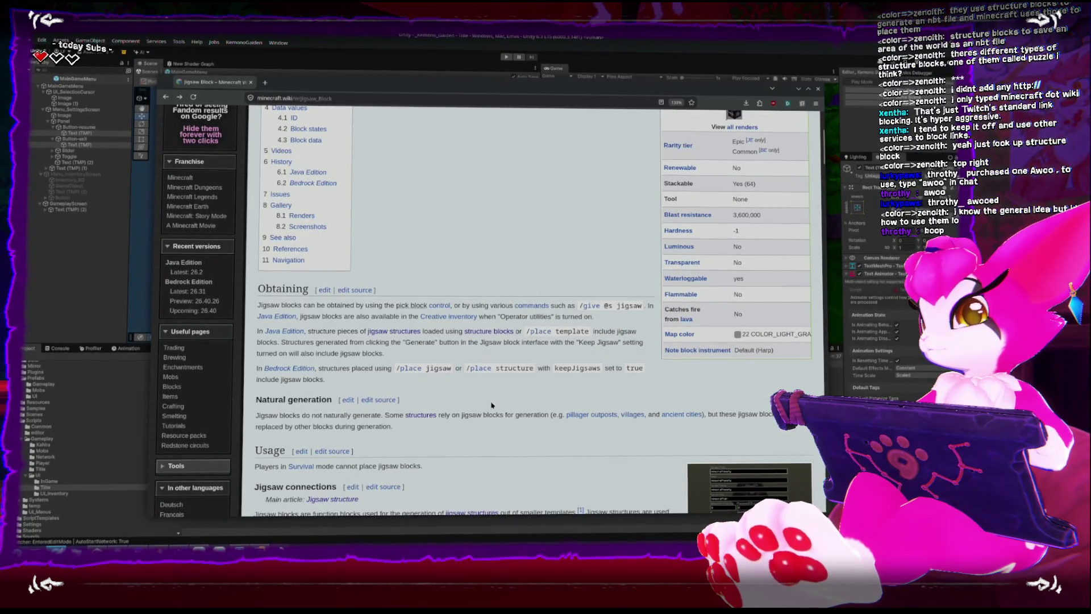
Read through Obtaining, Usage, Sounds, Block data and Videos, scroll back up, and return to Unity
scroll(492, 406, down, 1)
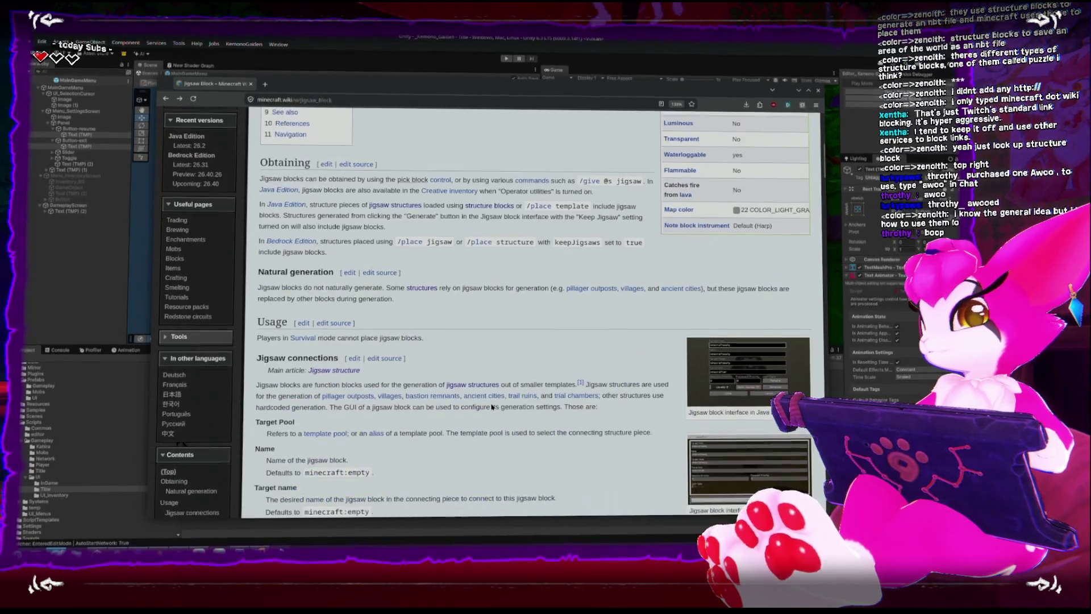
scroll(491, 404, down, 5)
scroll(492, 404, down, 5)
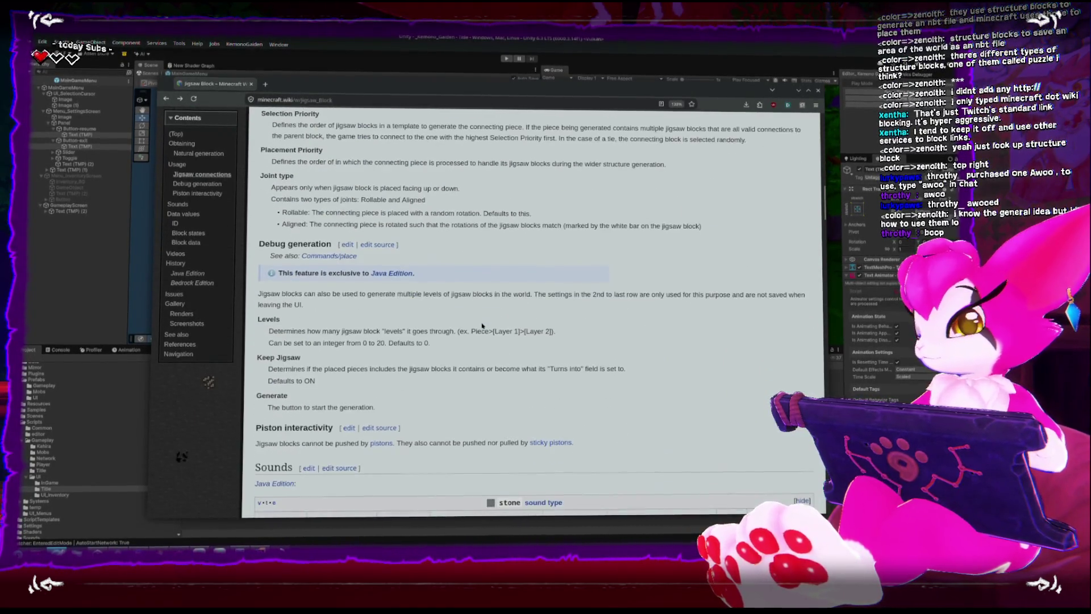
scroll(480, 326, down, 10)
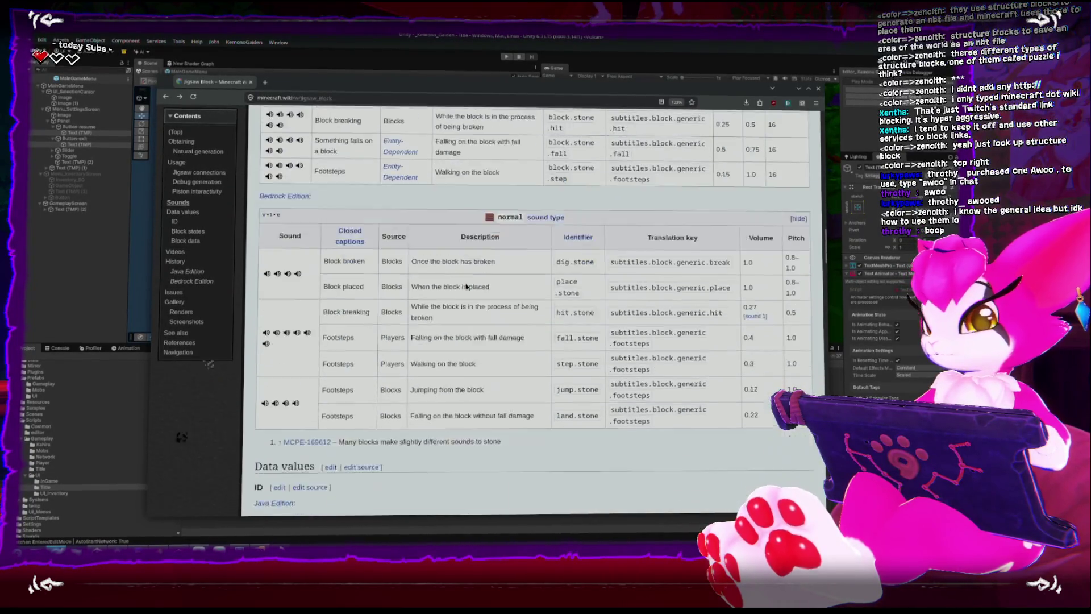
scroll(466, 286, down, 15)
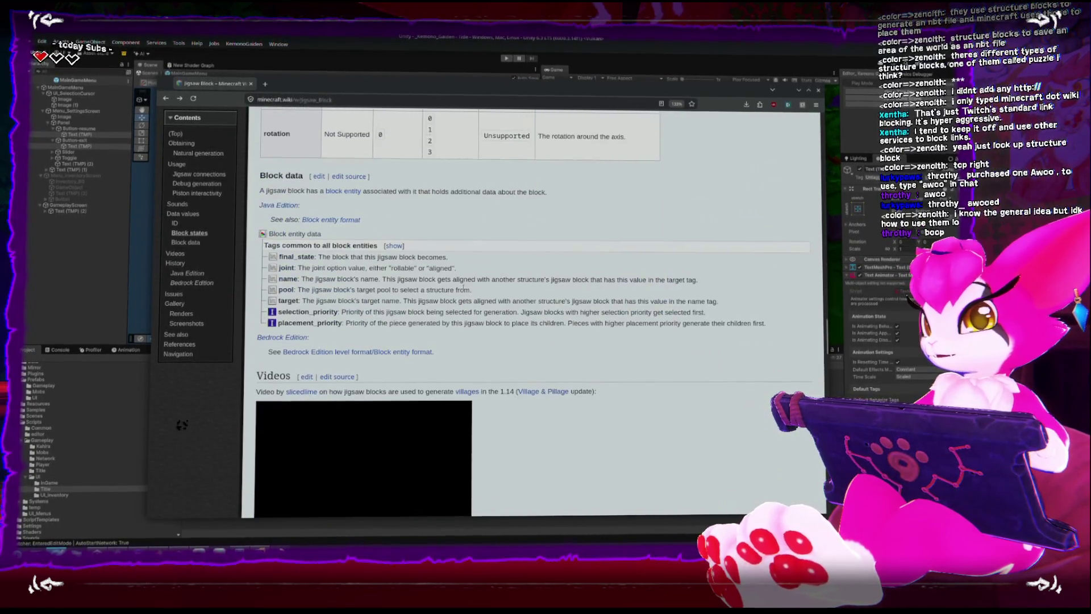
scroll(627, 428, down, 5)
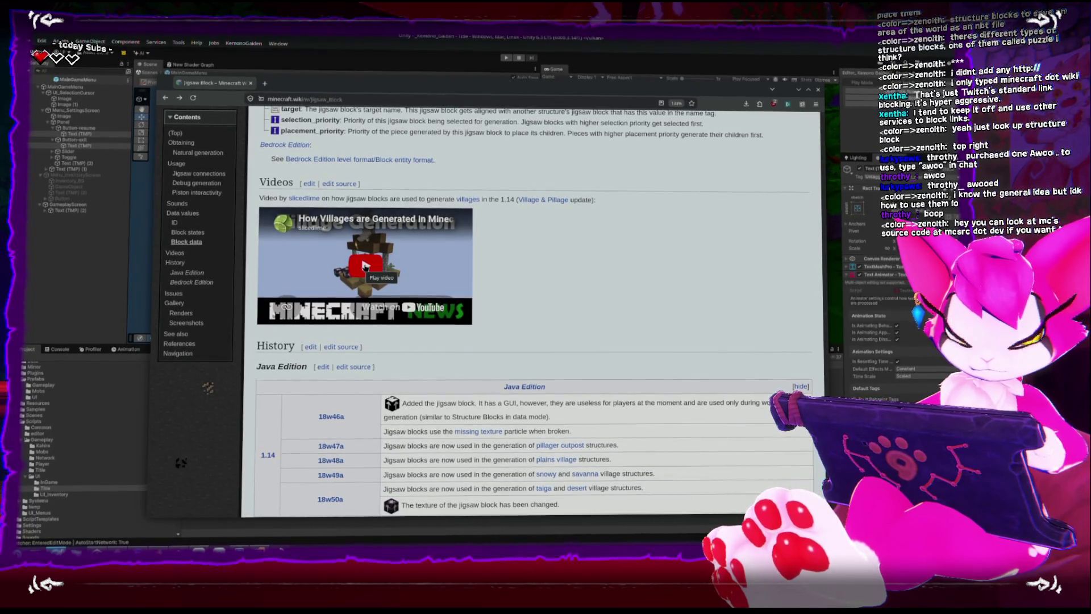
scroll(443, 335, down, 3)
scroll(469, 380, up, 3)
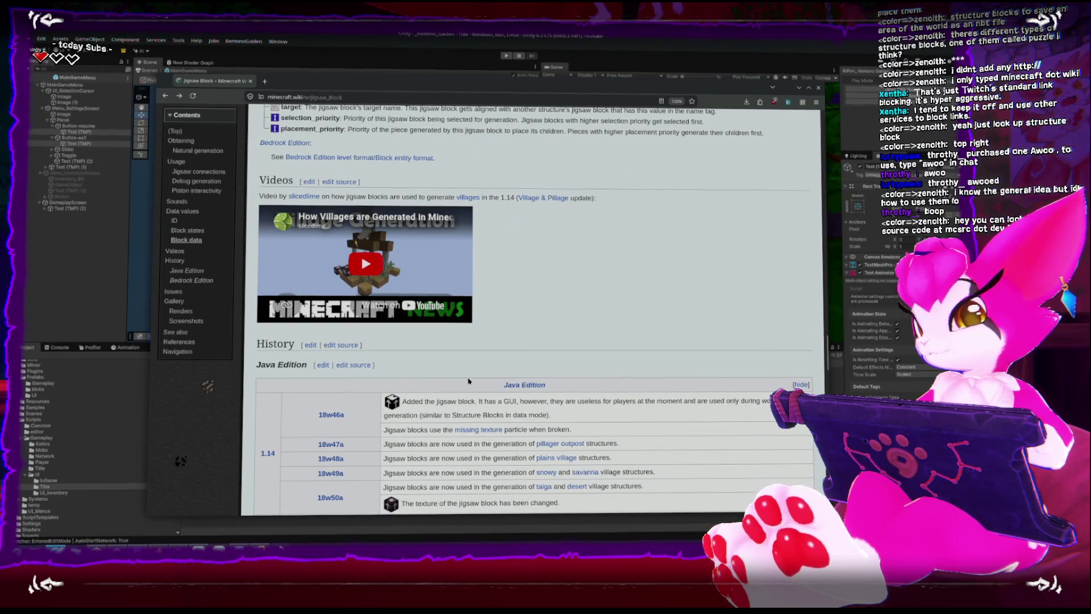
scroll(469, 381, up, 4)
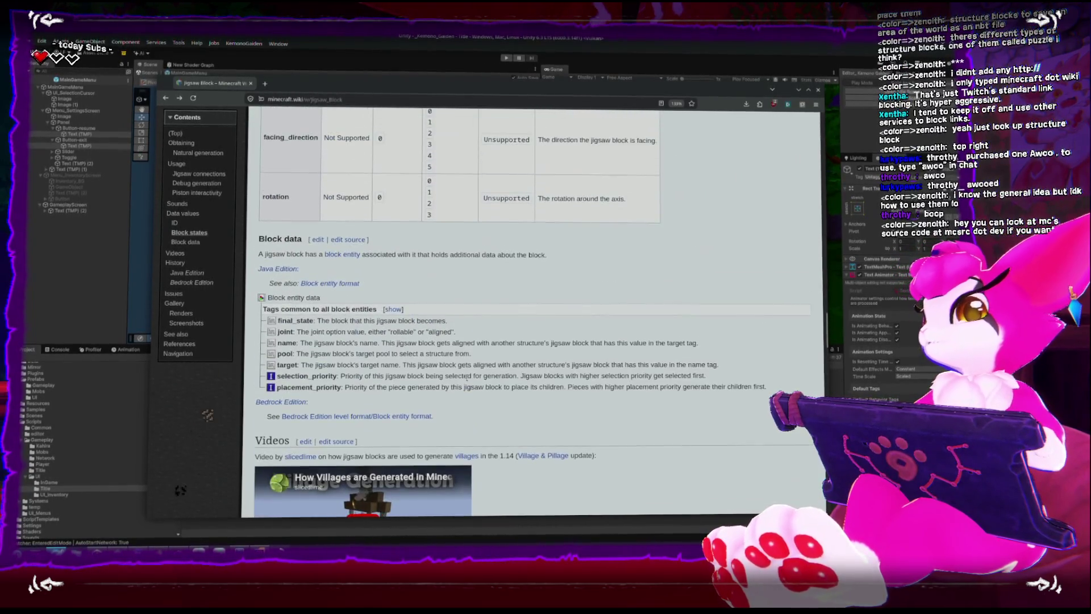
scroll(468, 377, up, 5)
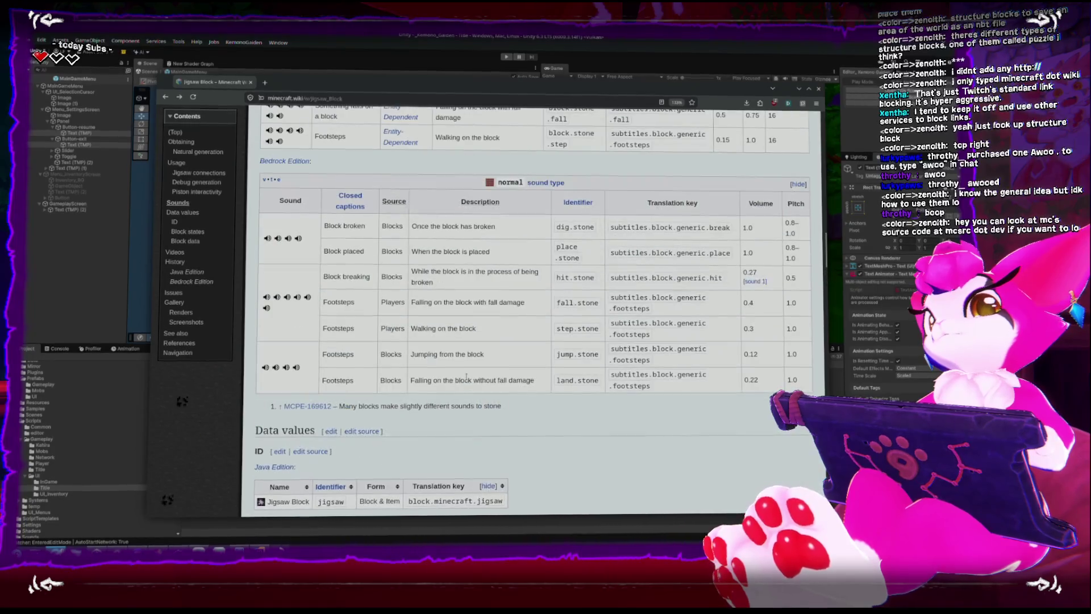
scroll(468, 379, up, 10)
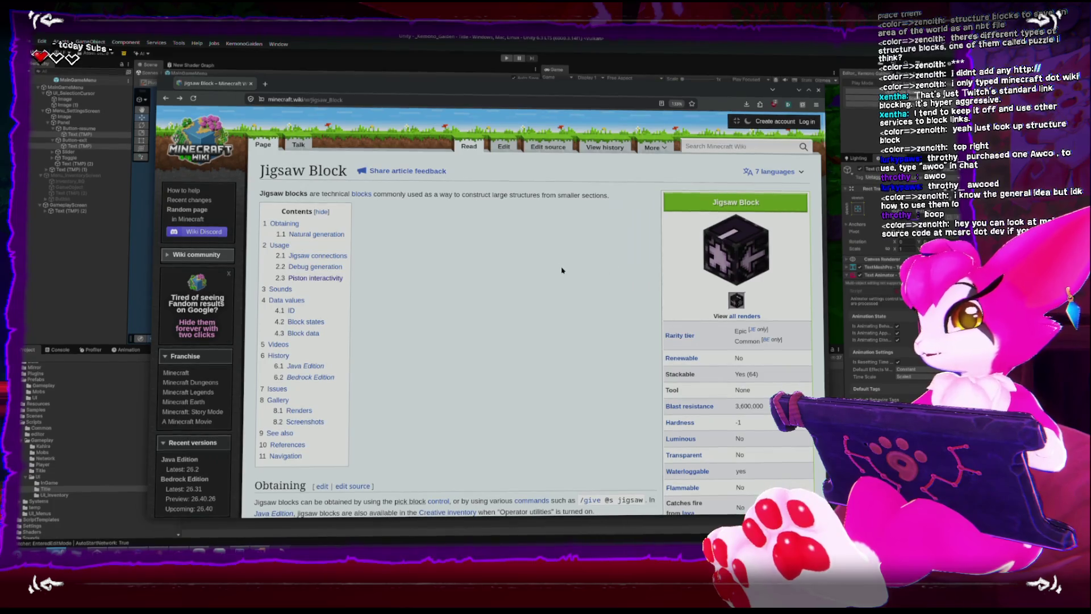
click(480, 37)
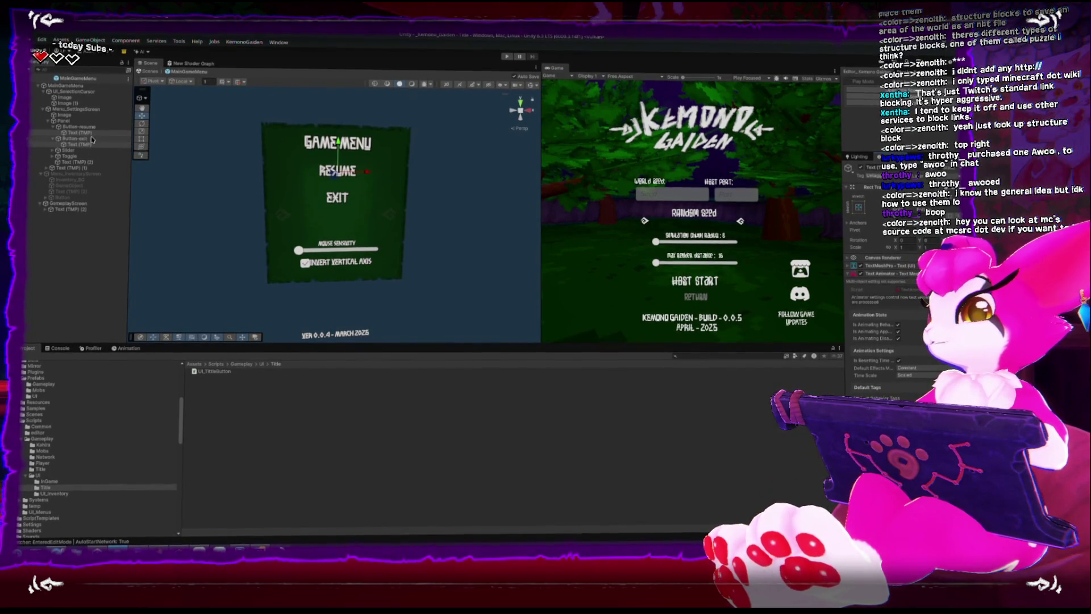
Nudge the mouse sensitivity slider higher in the pause menu and keep it selected
click(86, 144)
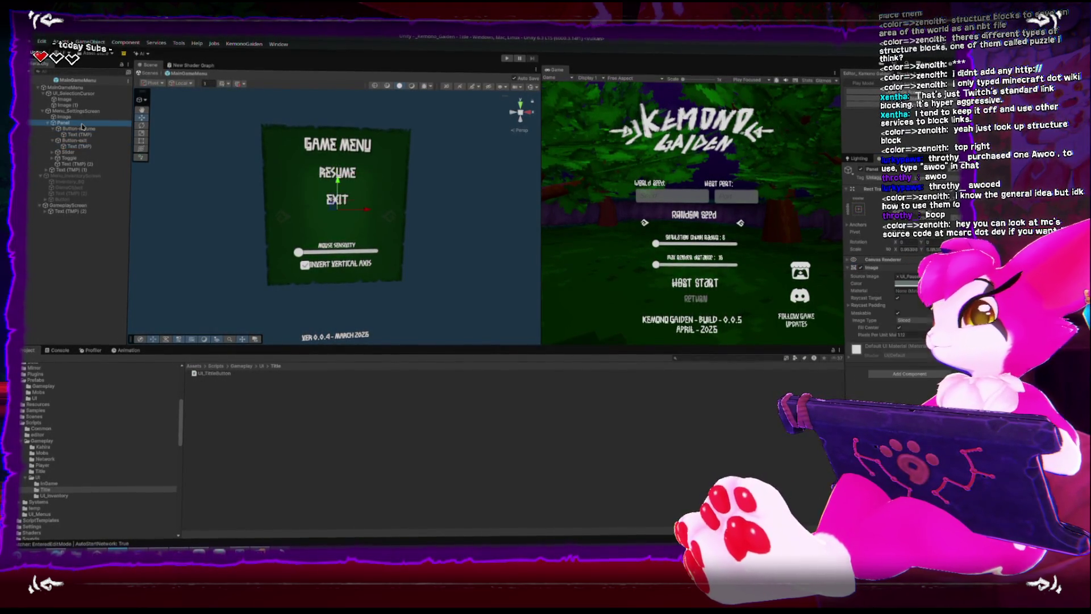
ctrl+click(82, 140)
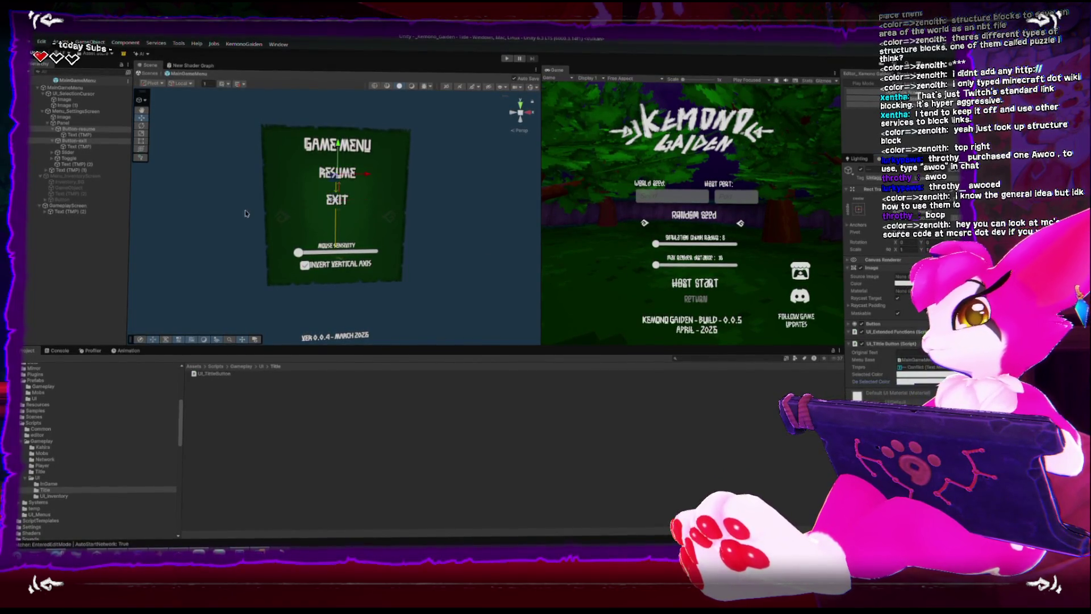
click(80, 152)
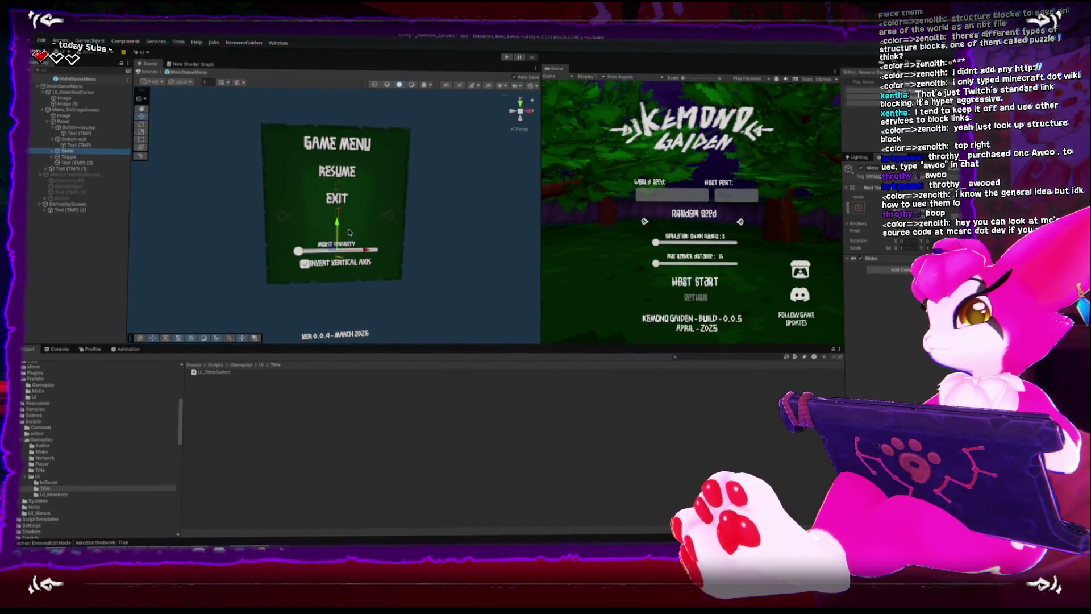
mouse_move(336, 224)
mouse_down()
mouse_move(337, 205)
mouse_move(336, 218)
mouse_up()
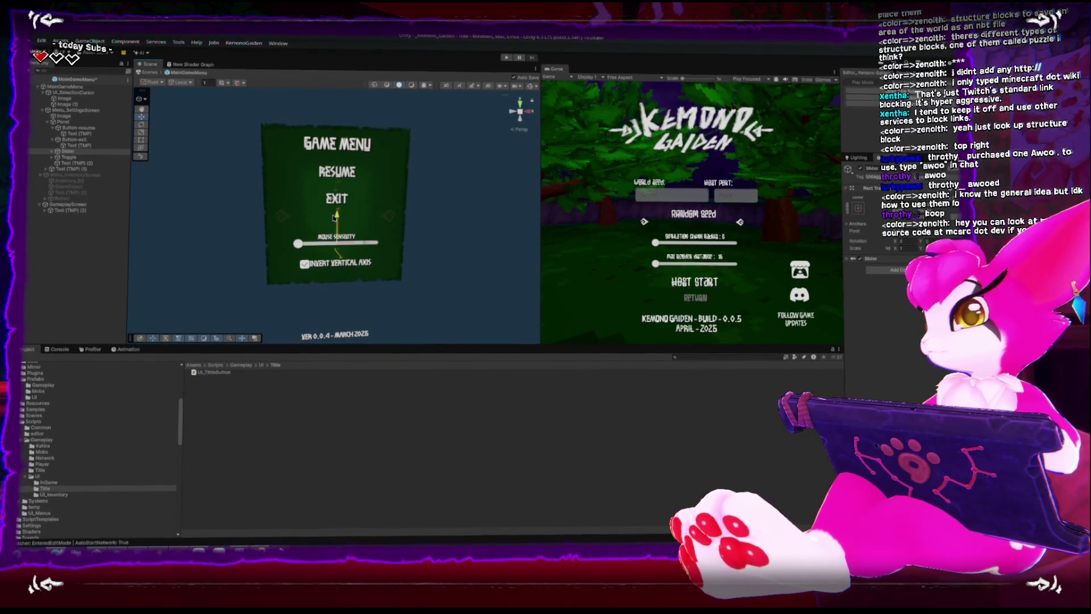
click(114, 170)
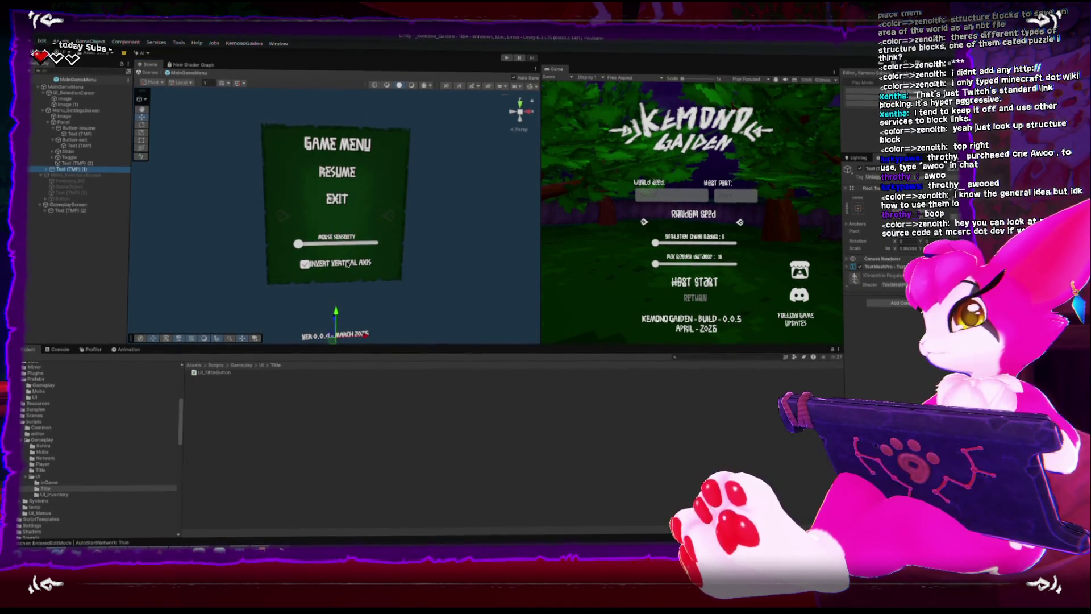
click(347, 263)
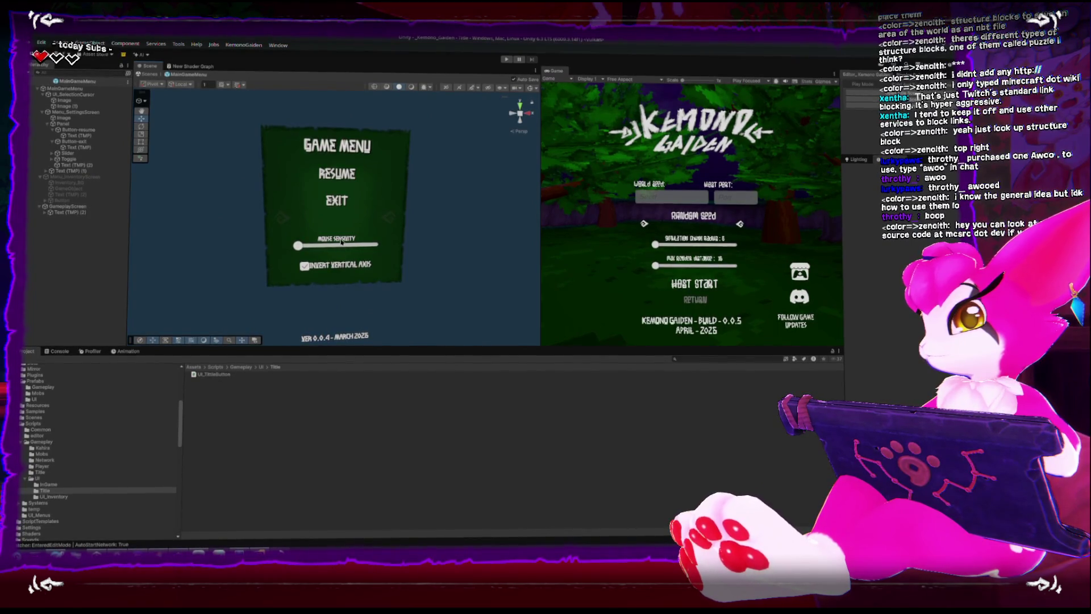
click(341, 241)
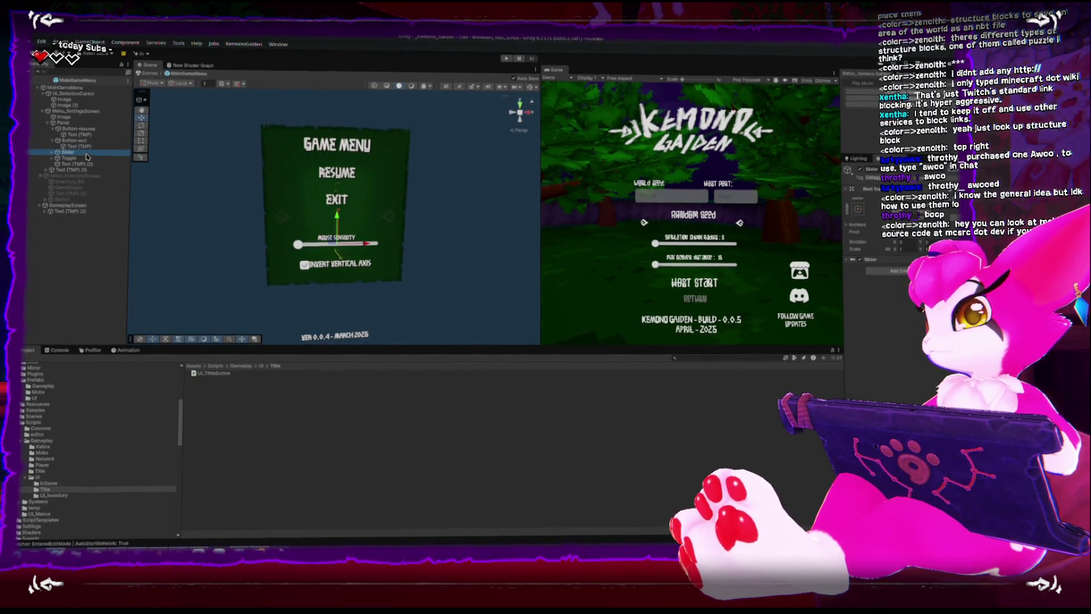
click(52, 152)
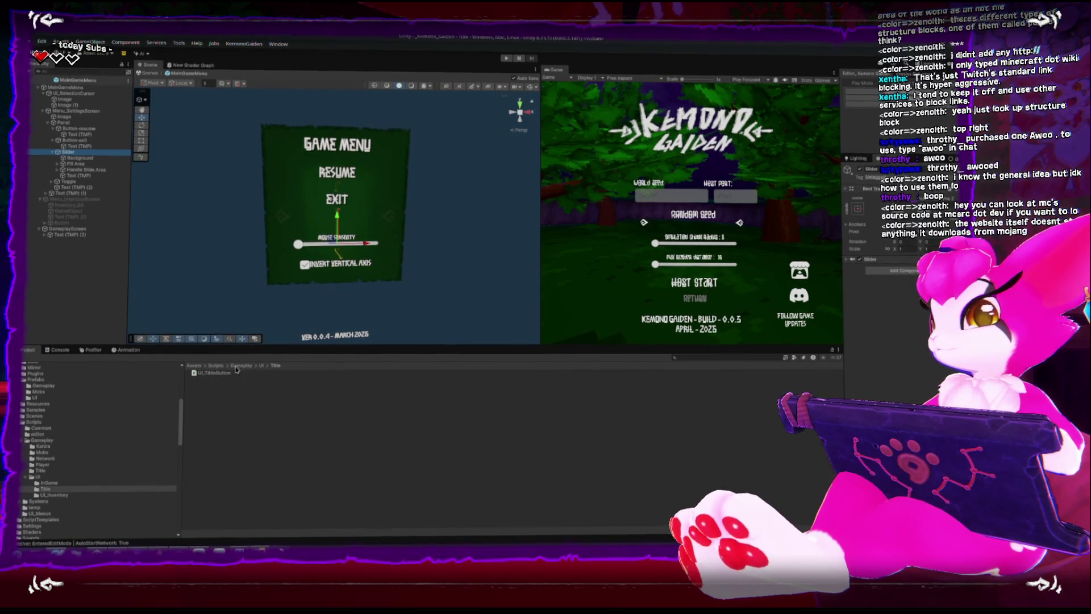
Attach UI_ExtendedFunctions and UI_TitleButton to the slider, then compare with the Resume button
click(261, 366)
drag(216, 394, 898, 267)
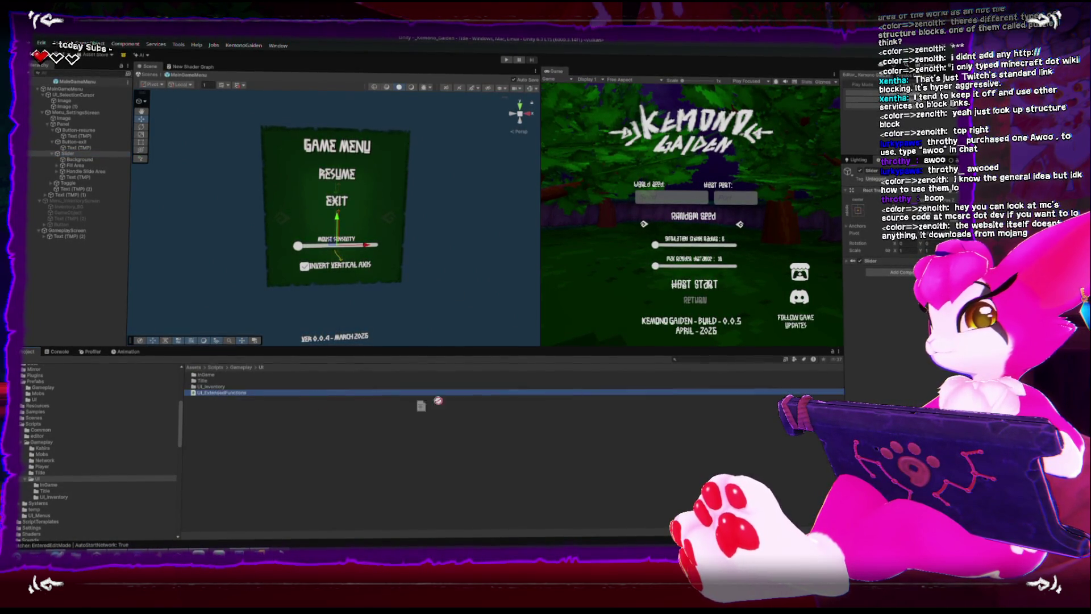
click(41, 489)
drag(215, 374, 887, 284)
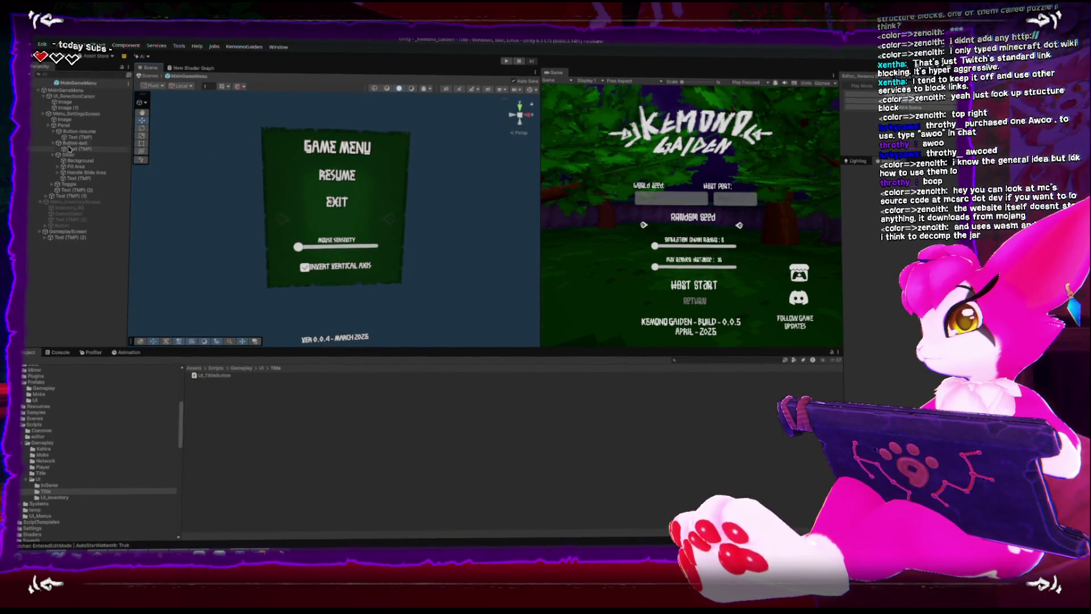
click(83, 132)
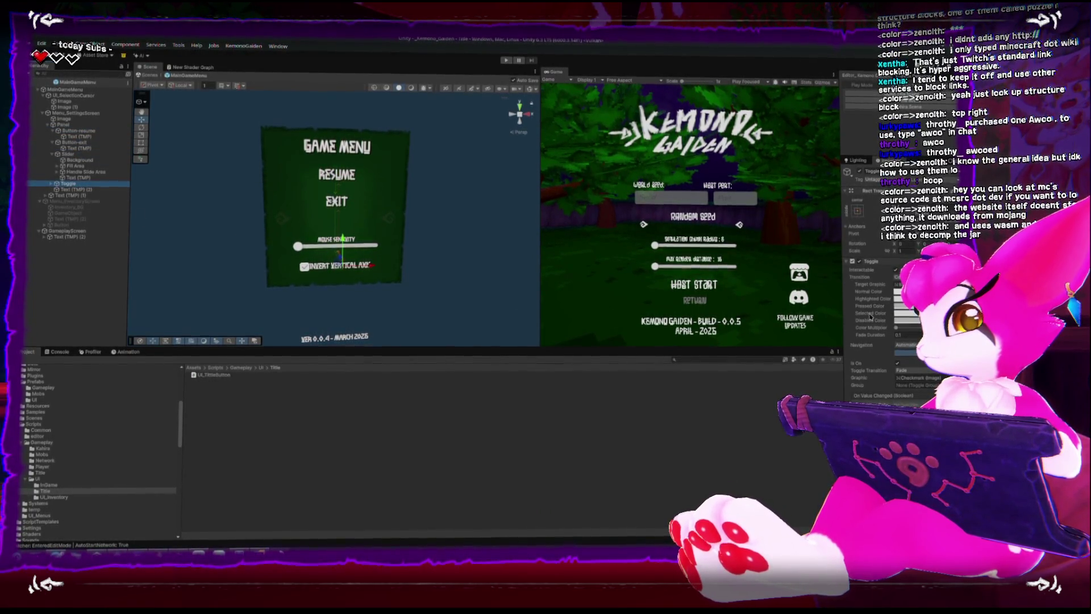
Shorten the toggle's label to 'Invert Vertical' and narrow the toggle's rect from the left
click(52, 185)
click(70, 195)
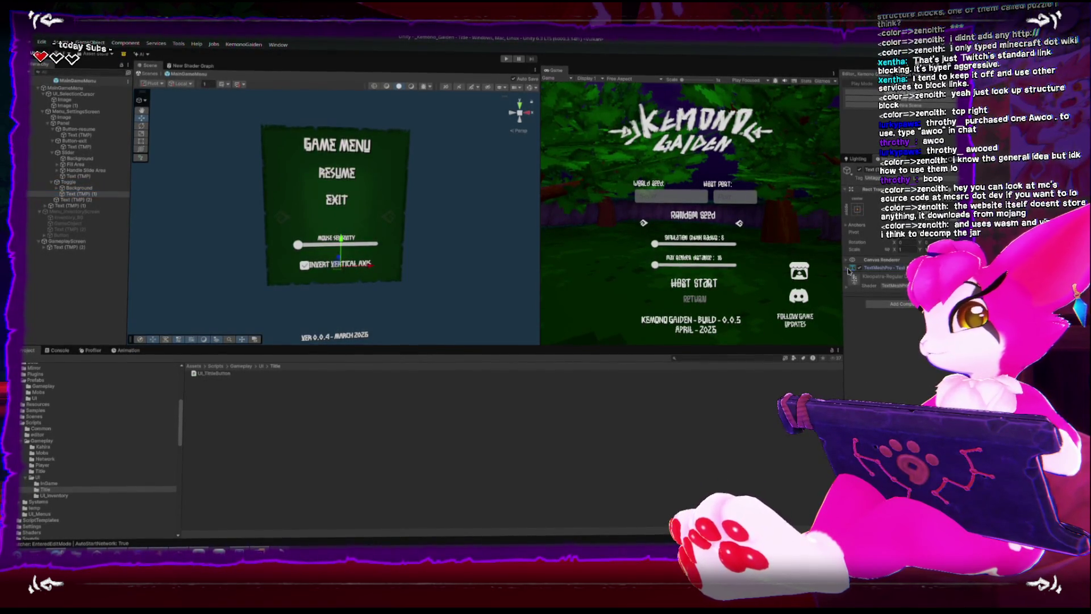
key(BackSpace)
key(BackSpace)
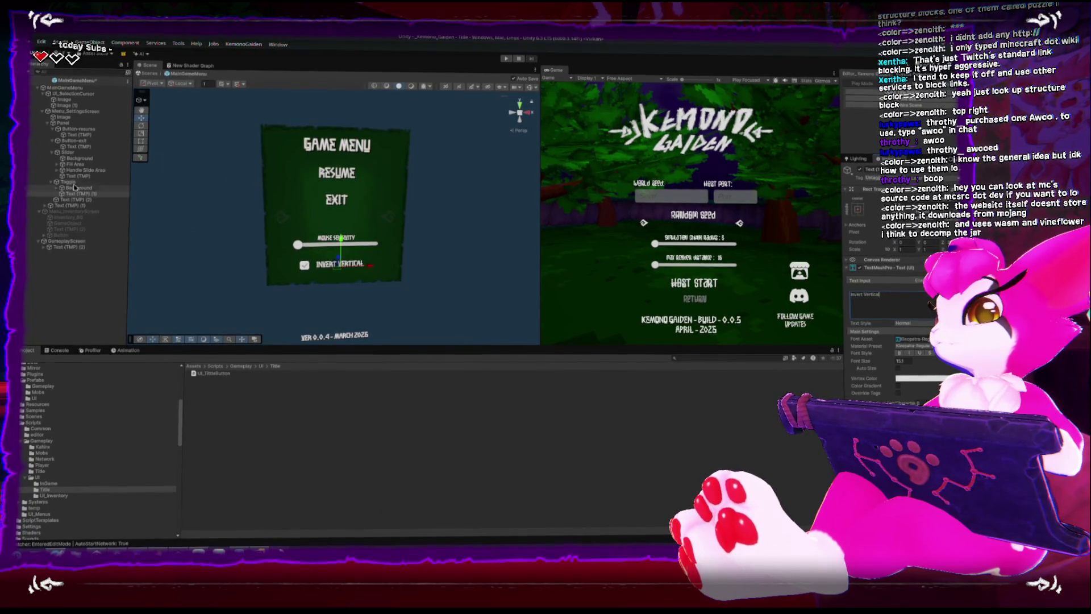
click(69, 182)
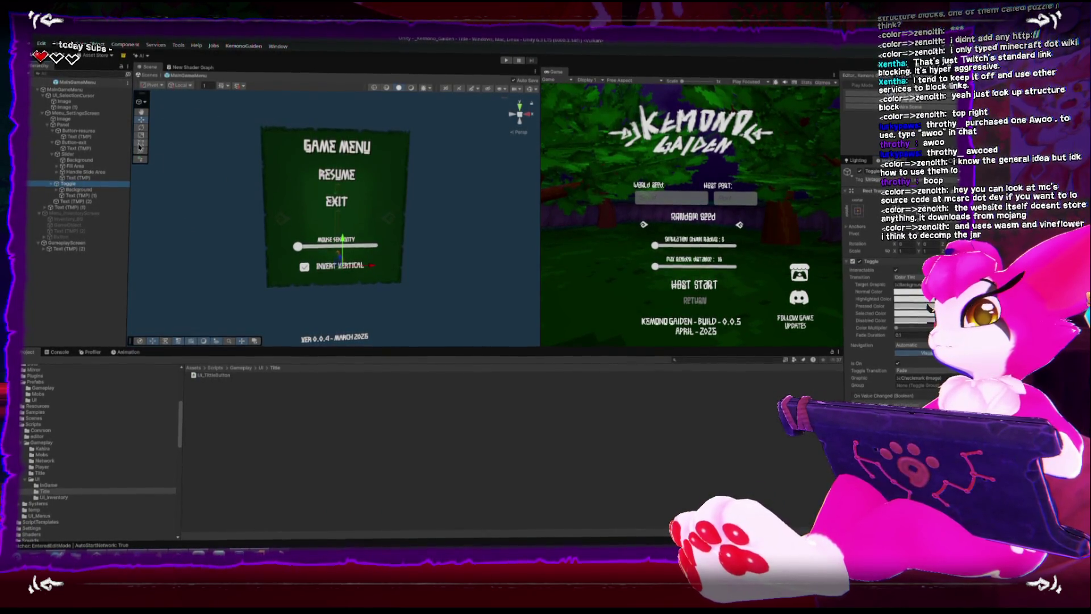
drag(313, 267, 318, 264)
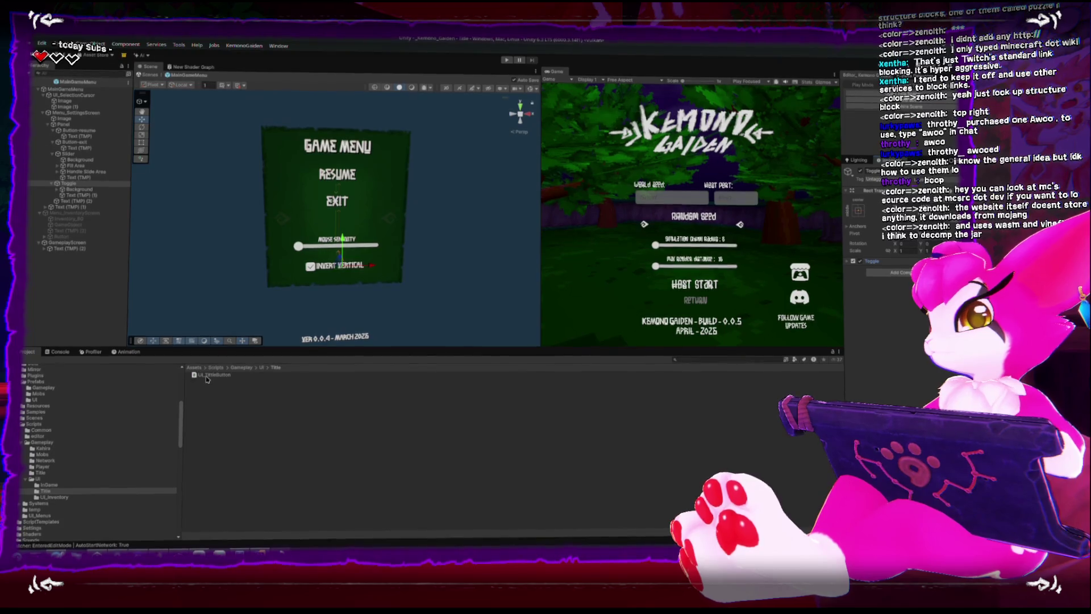
Add UI_ExtendedFunctions and UI_TitleButton to the toggle, link its label text, and nudge slider and toggle up
click(41, 481)
drag(221, 392, 69, 181)
click(45, 491)
mouse_move(239, 381)
mouse_down()
mouse_move(625, 284)
mouse_move(904, 340)
mouse_up()
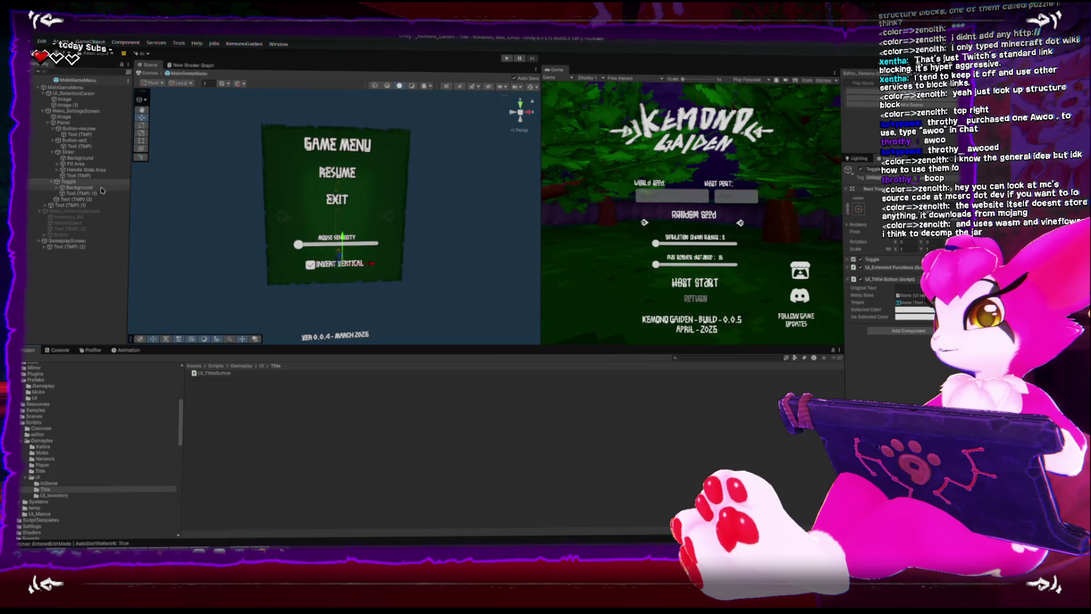
drag(85, 200, 920, 313)
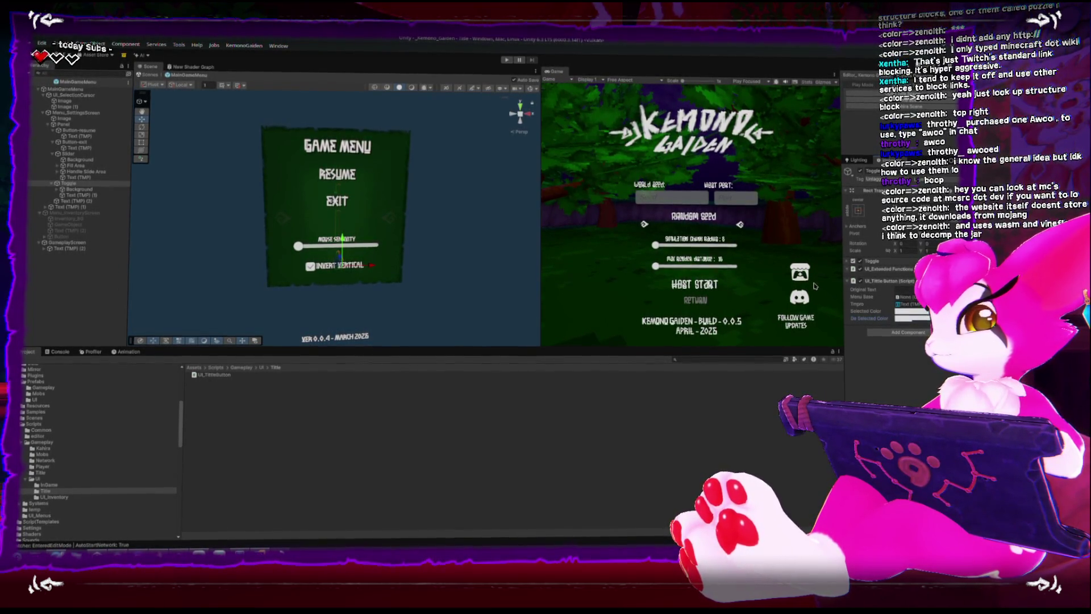
drag(67, 182, 904, 294)
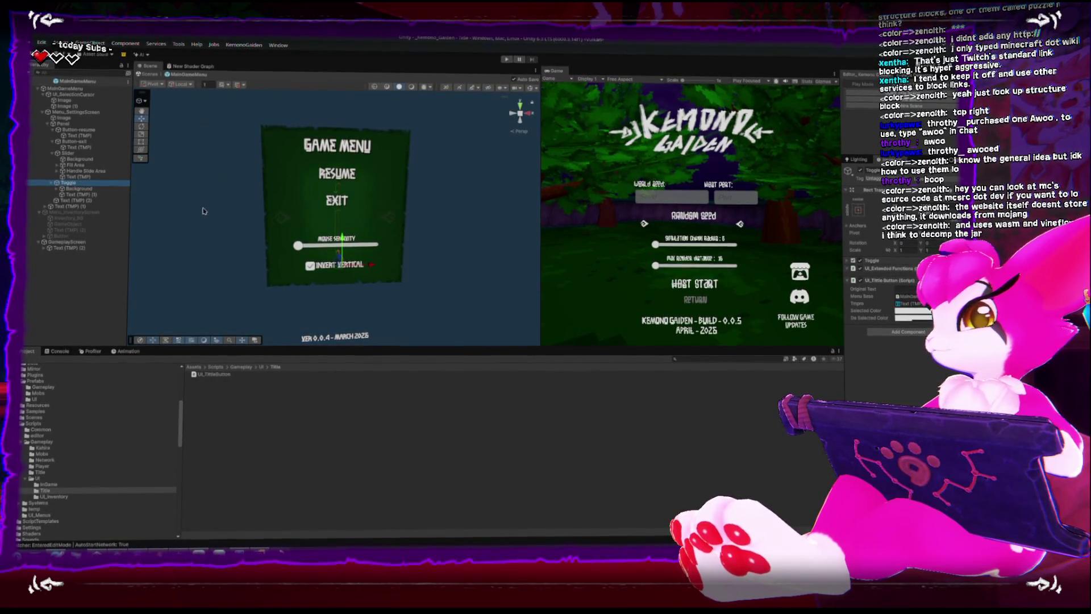
click(228, 219)
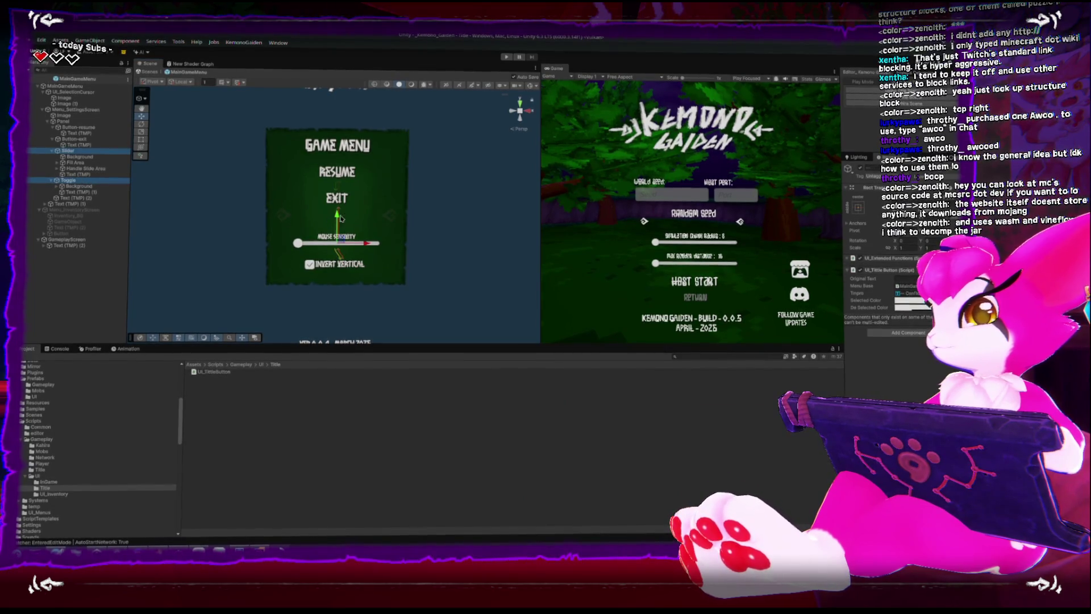
drag(339, 205, 342, 196)
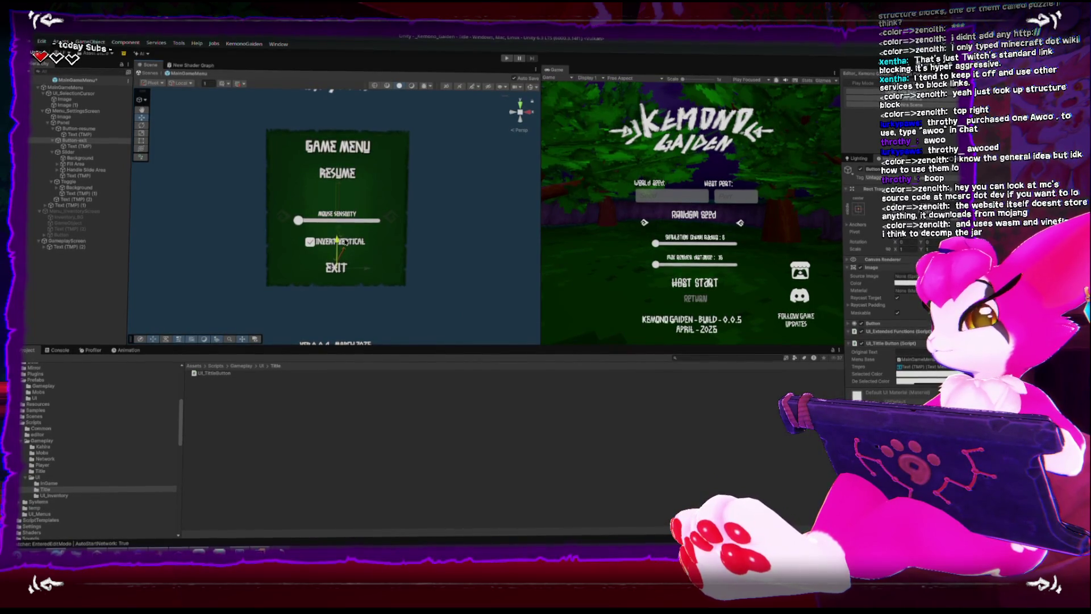
Undo a trial move of Exit, lower the slider and toggle, and nudge the toggle up
drag(338, 240, 345, 177)
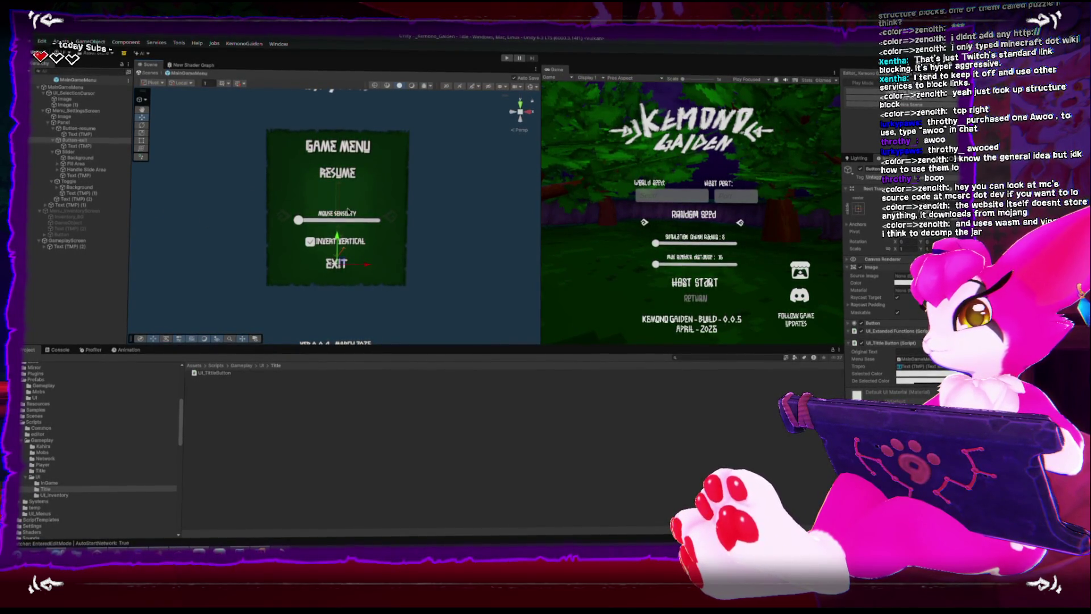
key(ctrl+y)
key(ctrl+z)
drag(339, 216, 342, 238)
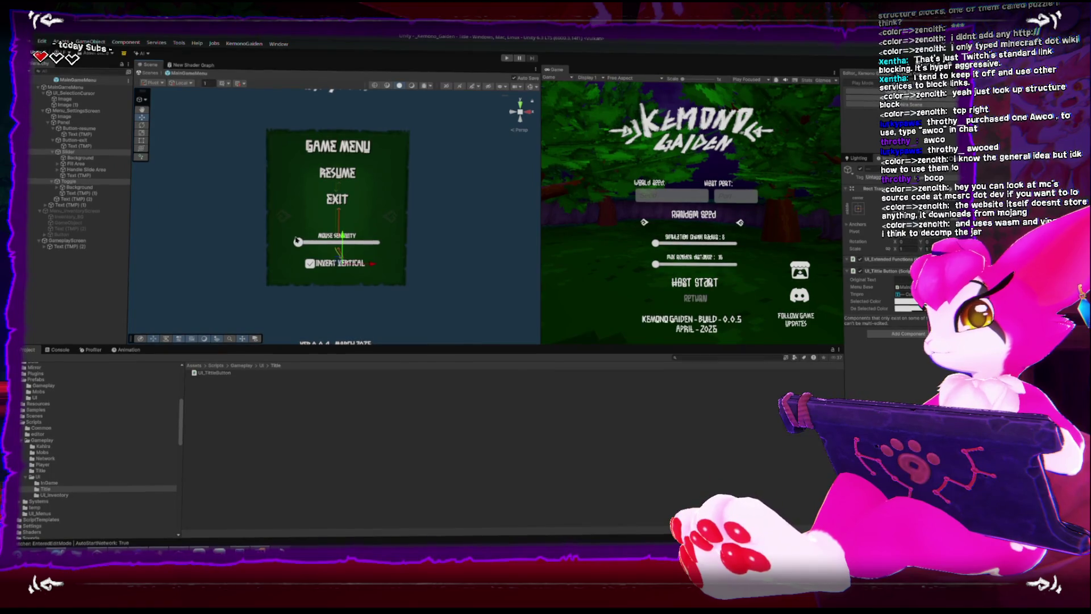
click(316, 239)
click(320, 273)
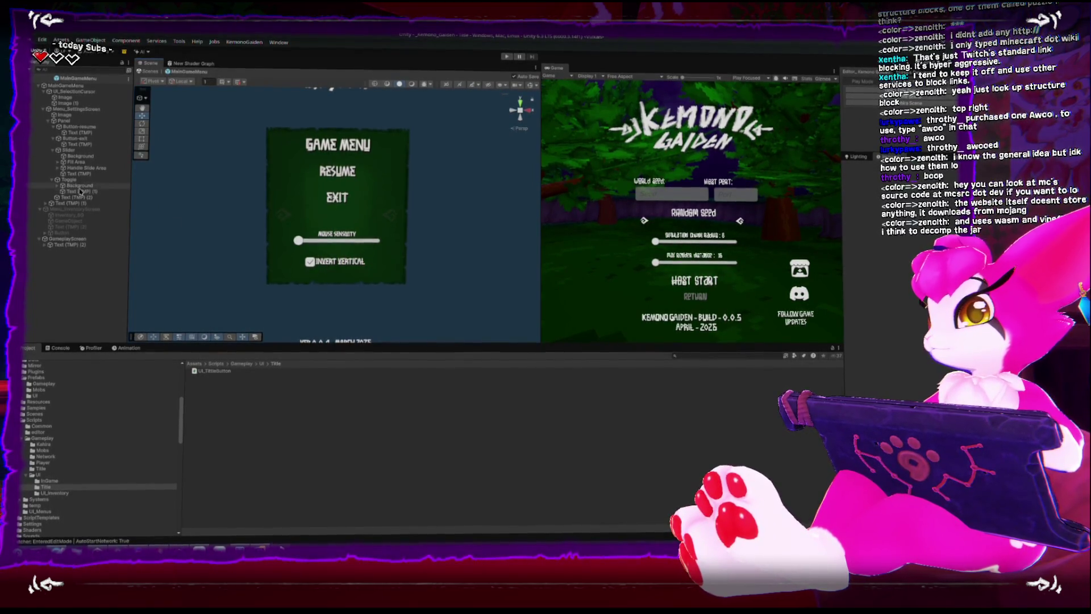
drag(343, 240, 346, 235)
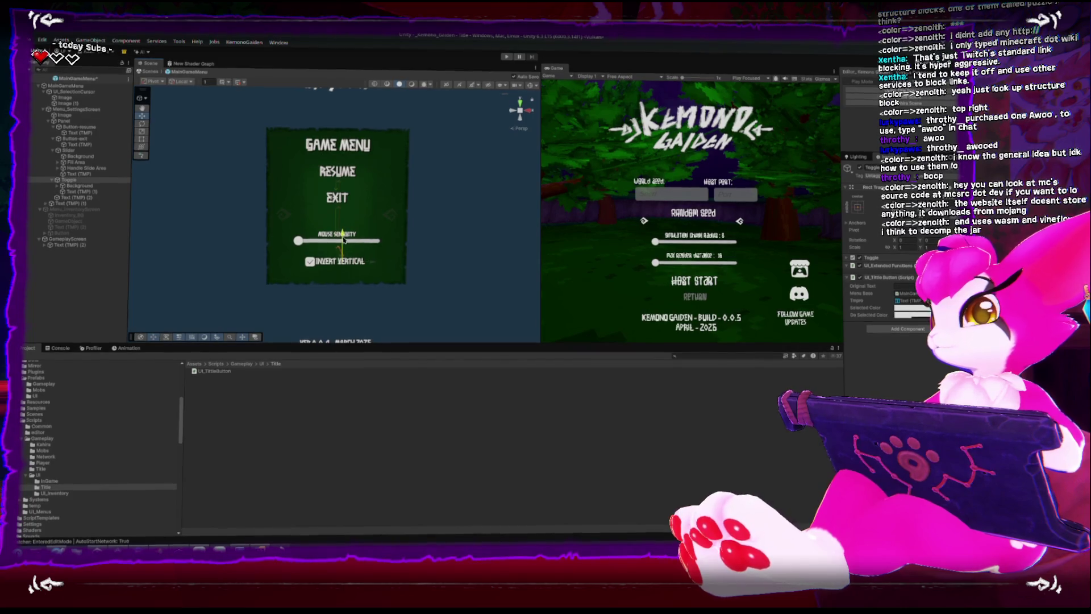
Move Resume and Exit down slightly together
click(80, 127)
ctrl+click(96, 145)
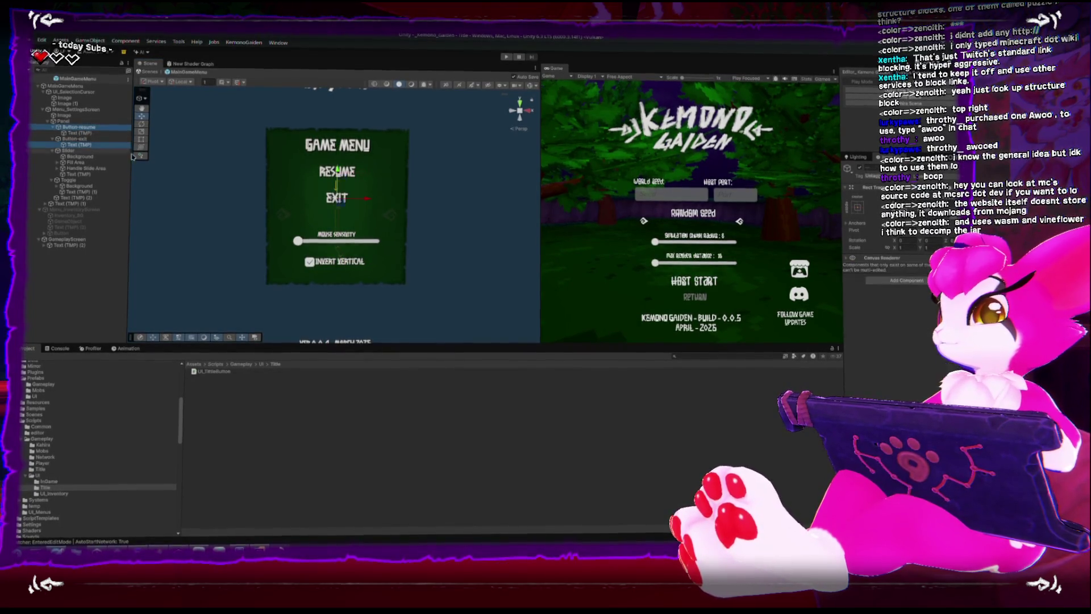
ctrl+click(85, 145)
ctrl+click(75, 138)
drag(337, 172, 337, 180)
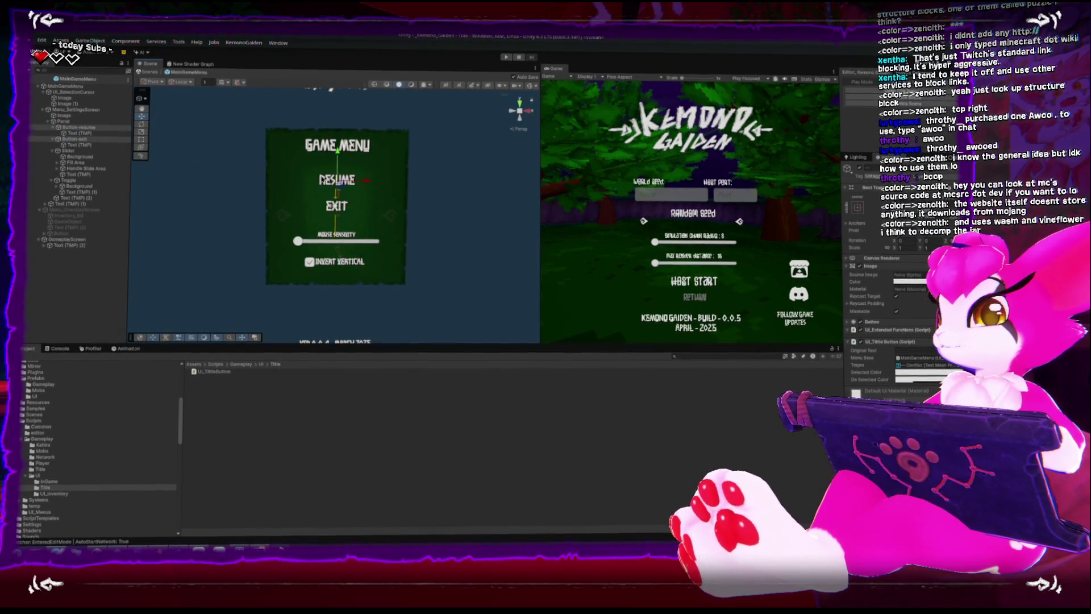
click(256, 179)
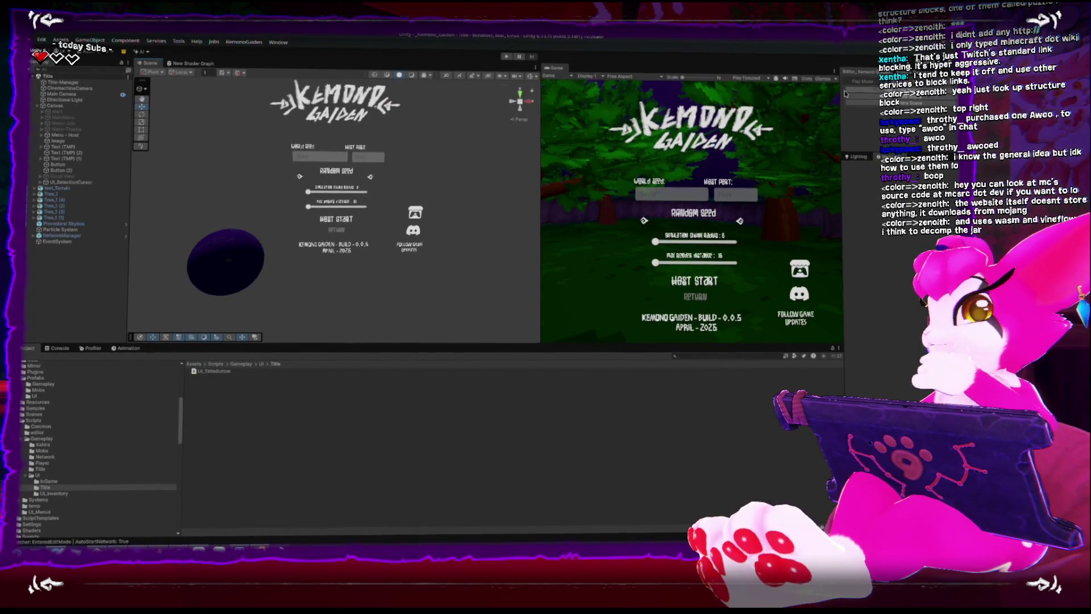
Drag the Scene/Game splitter left to widen the Game view
drag(541, 246, 421, 246)
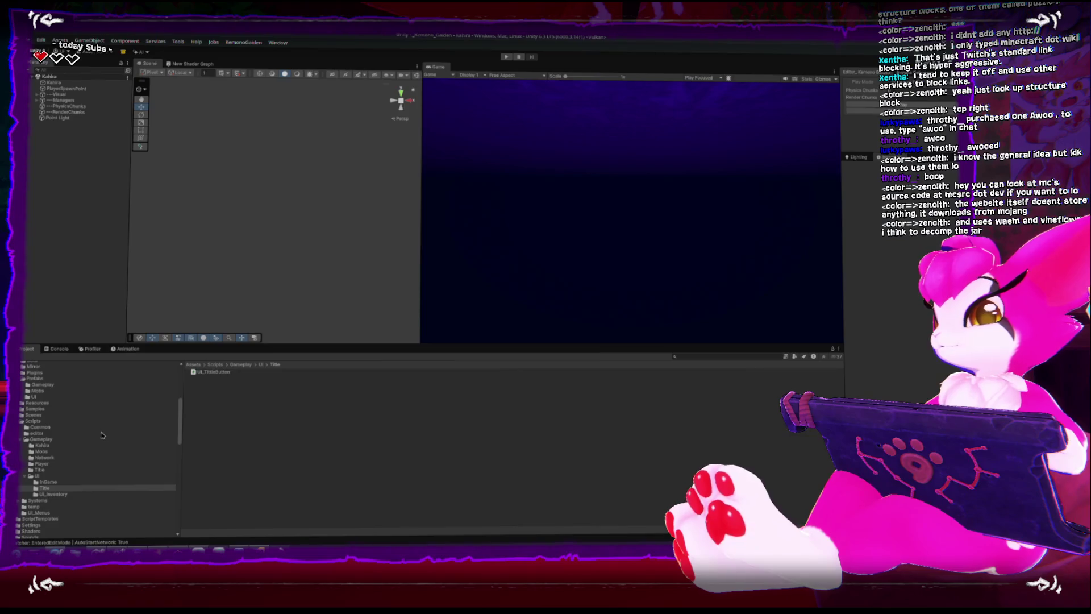
Set Button-resume as the MainGameMenu prefab's First Selected item and leave prefab mode
click(34, 398)
double_click(192, 372)
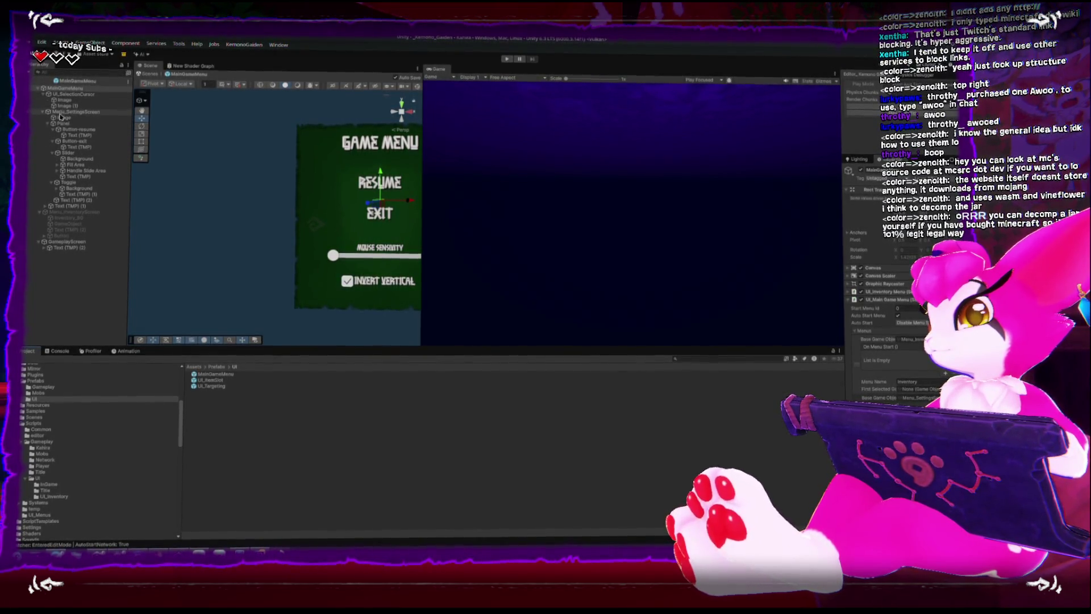
drag(69, 130, 915, 389)
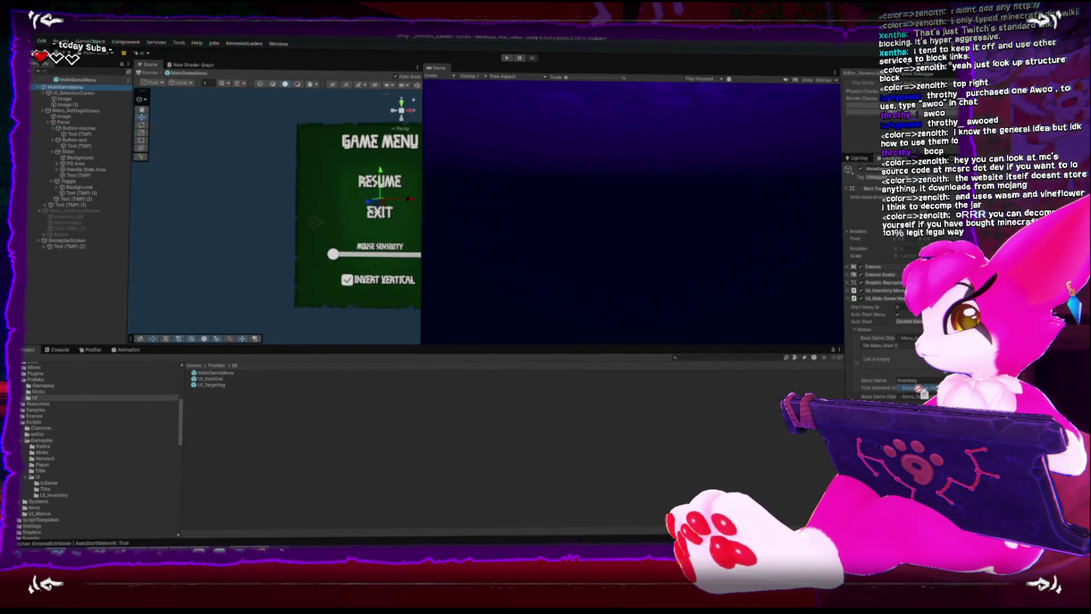
click(36, 80)
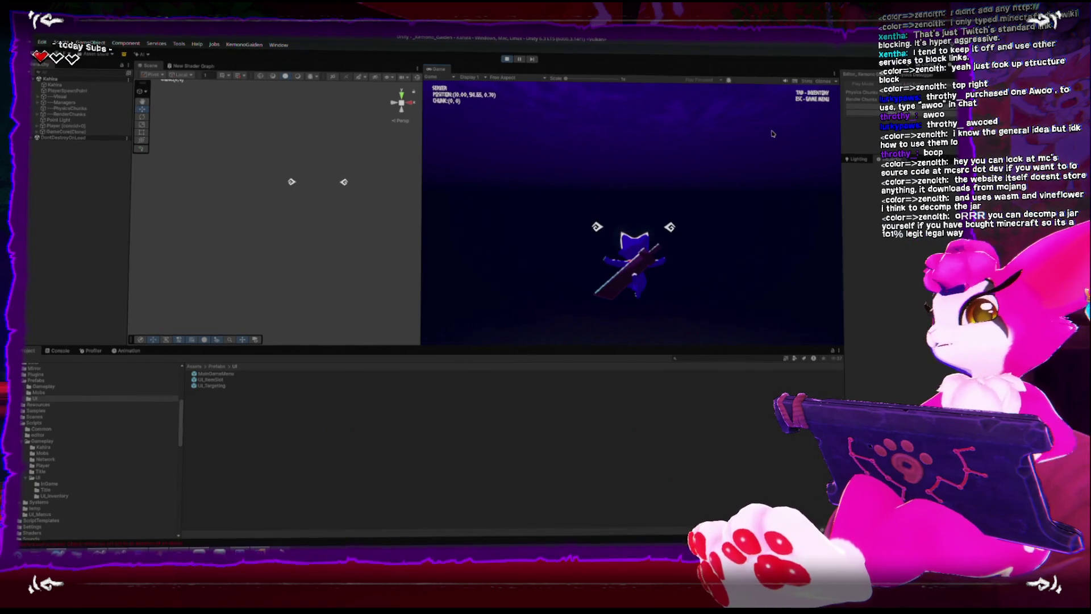
key(Escape)
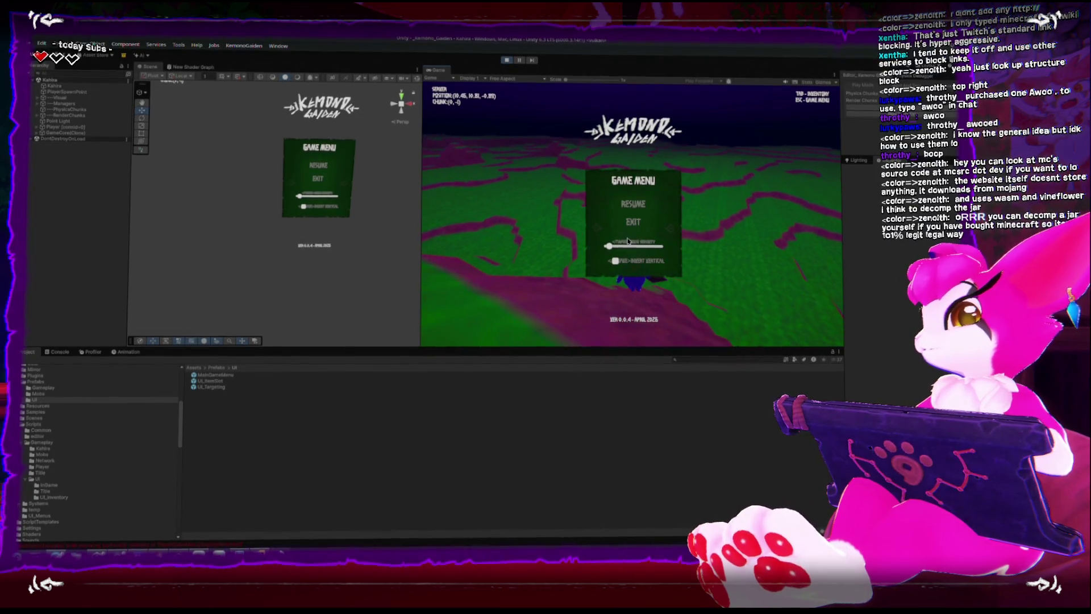
click(506, 59)
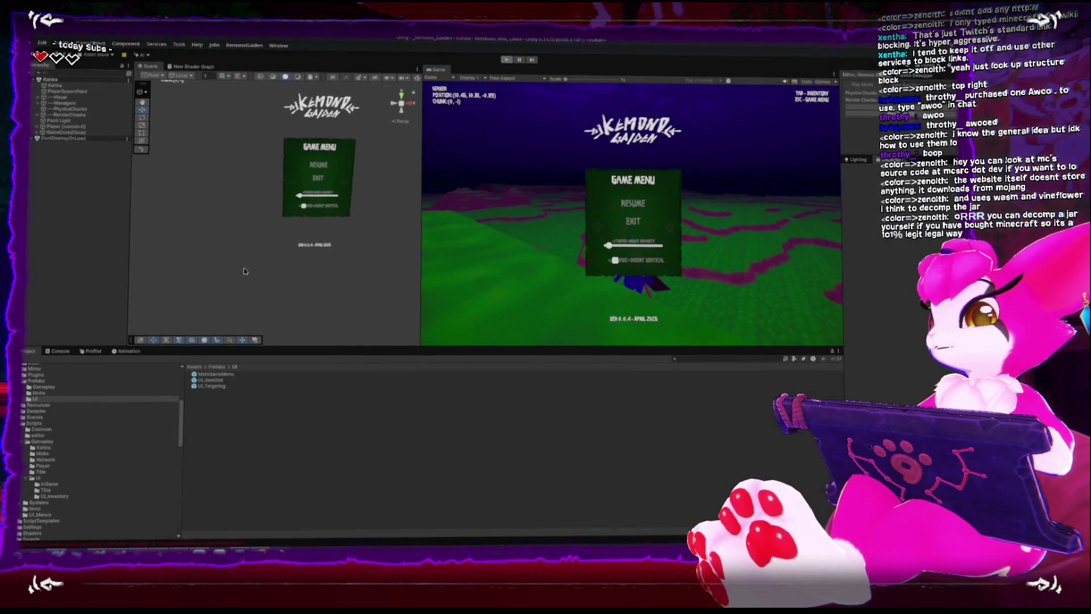
scroll(92, 387, up, 3)
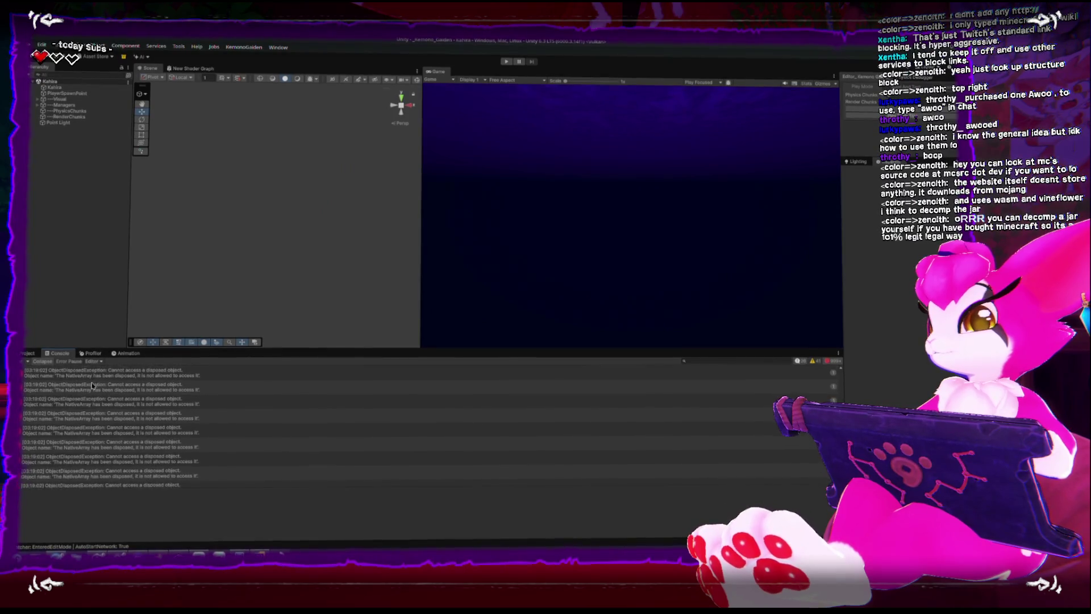
click(23, 360)
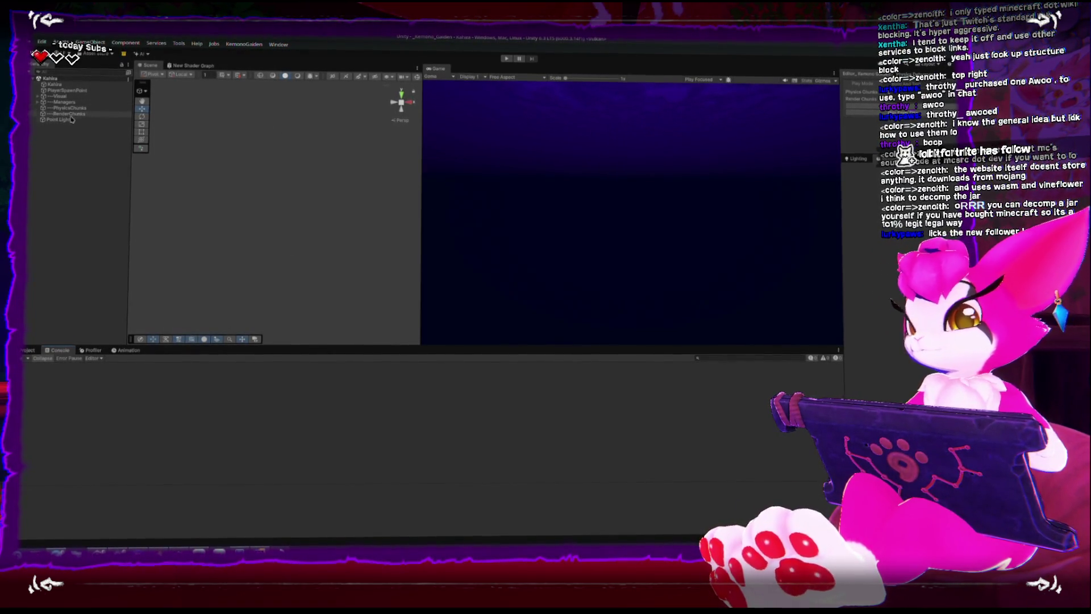
click(25, 352)
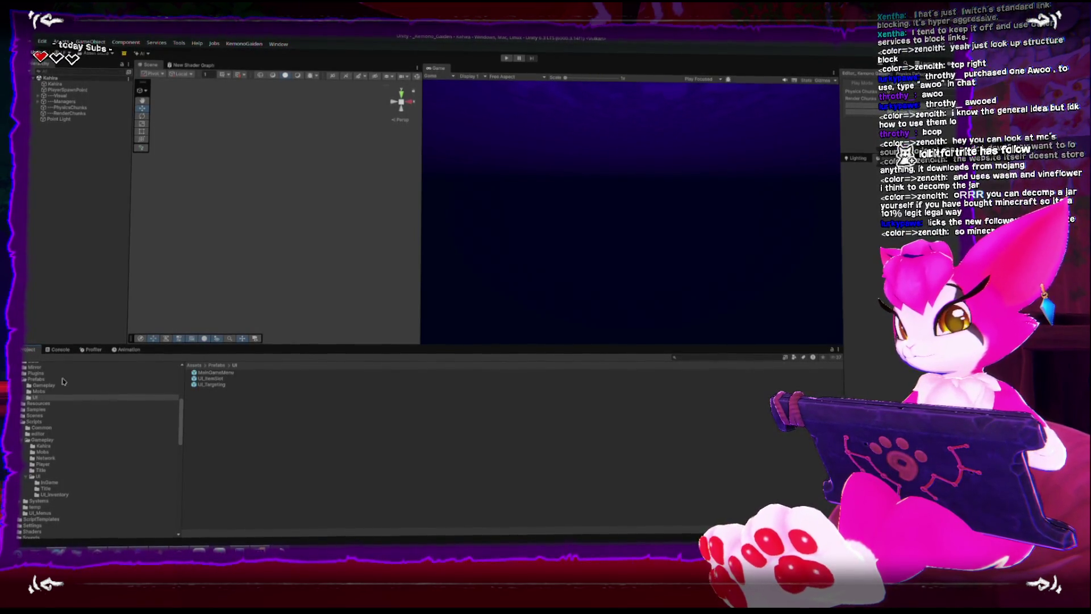
Open the MainGameMenu prefab and fold away the Exit, Slider and Toggle children under Panel
double_click(204, 372)
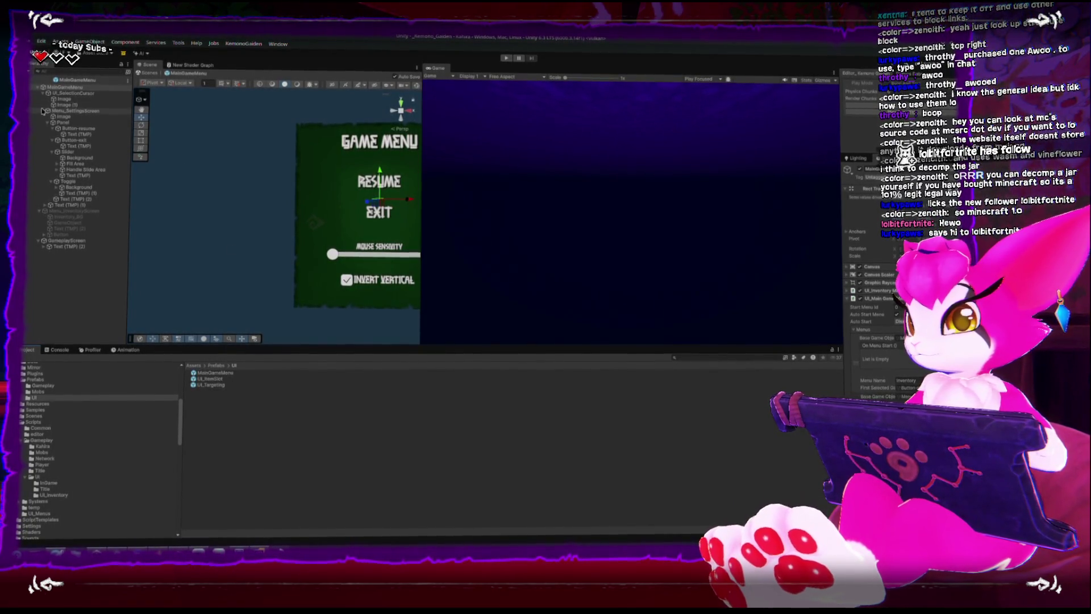
click(49, 125)
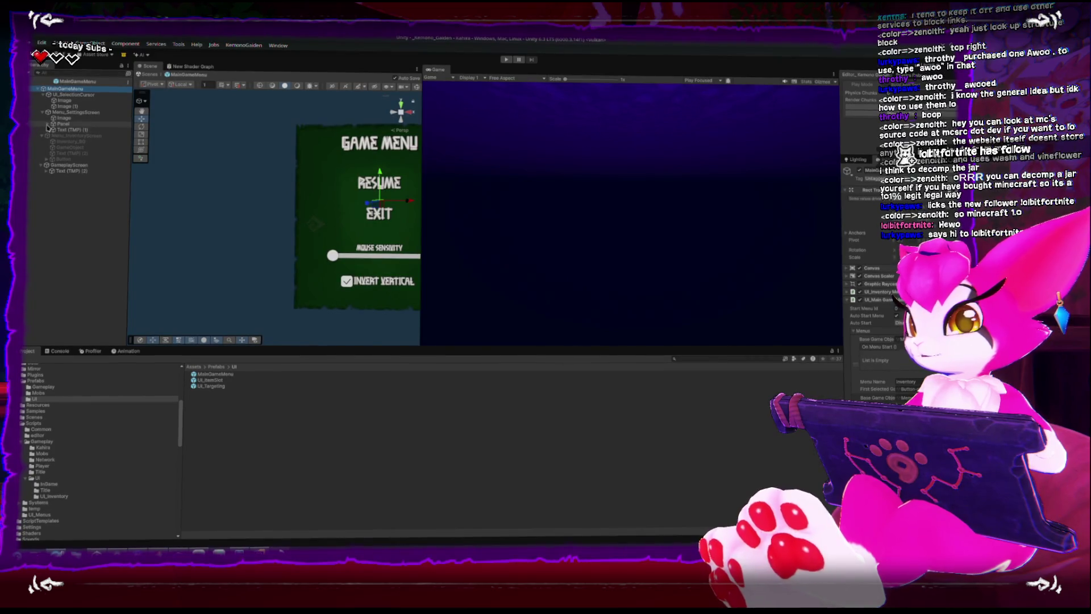
click(48, 125)
click(52, 133)
click(52, 139)
click(52, 146)
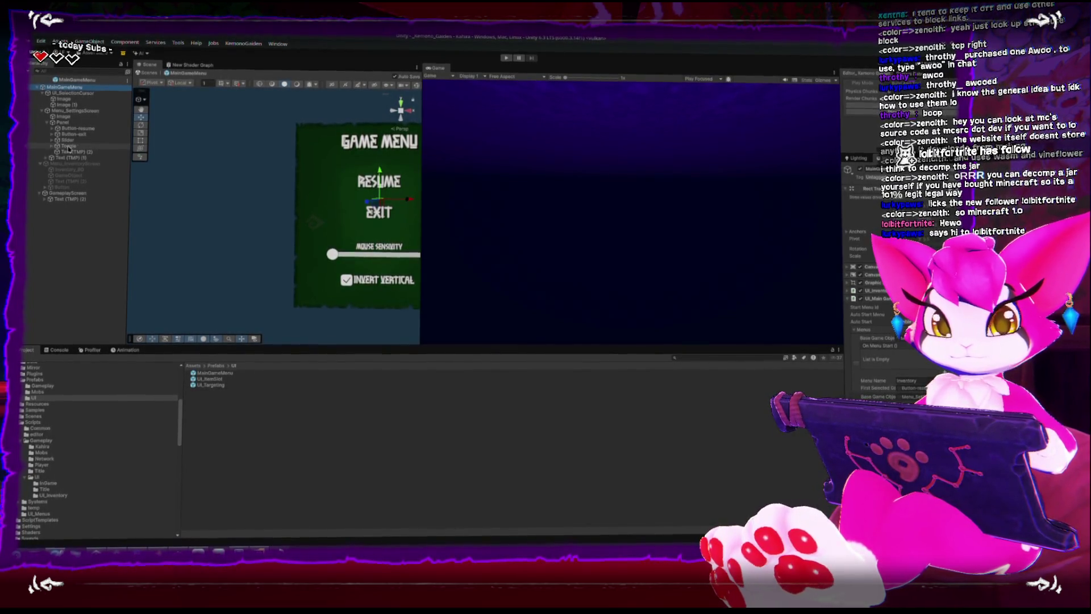
Inspect UI_SelectionCursor and the MainGameMenu menu settings, then switch to Rider
click(71, 93)
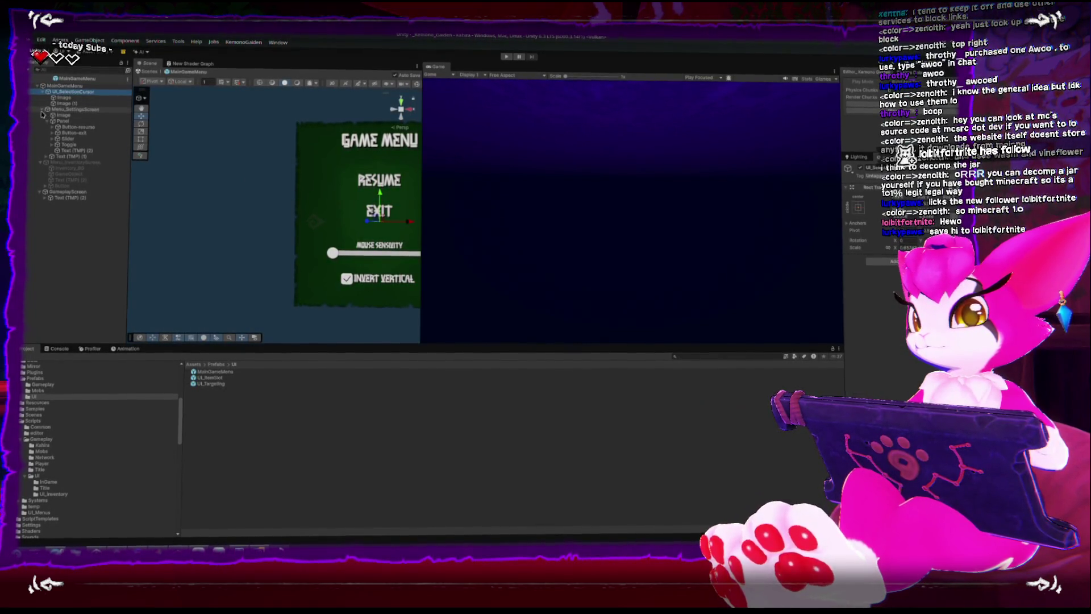
click(42, 111)
click(65, 86)
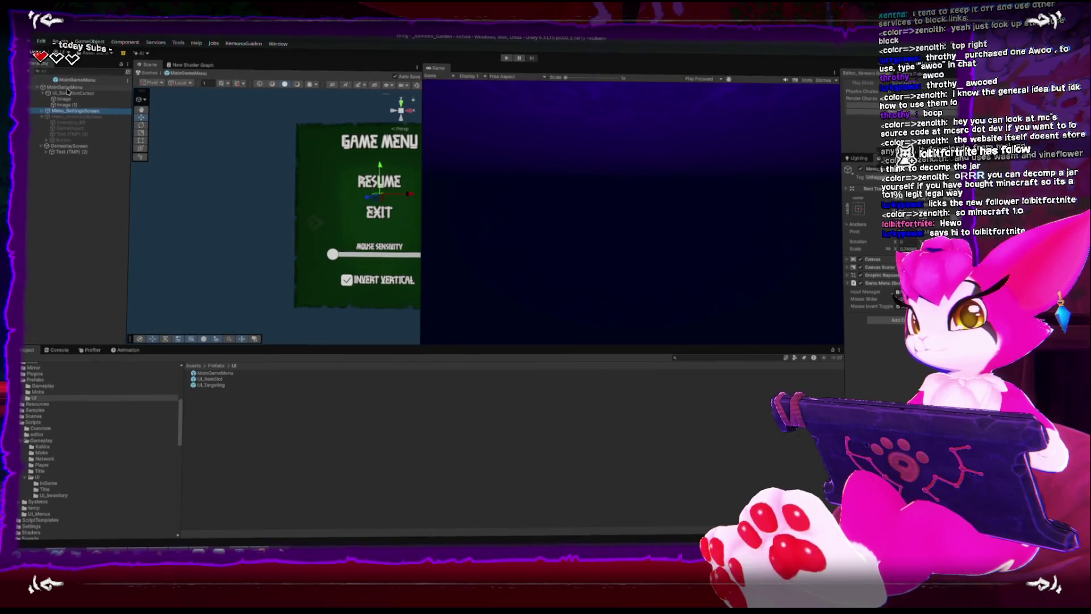
key(Down)
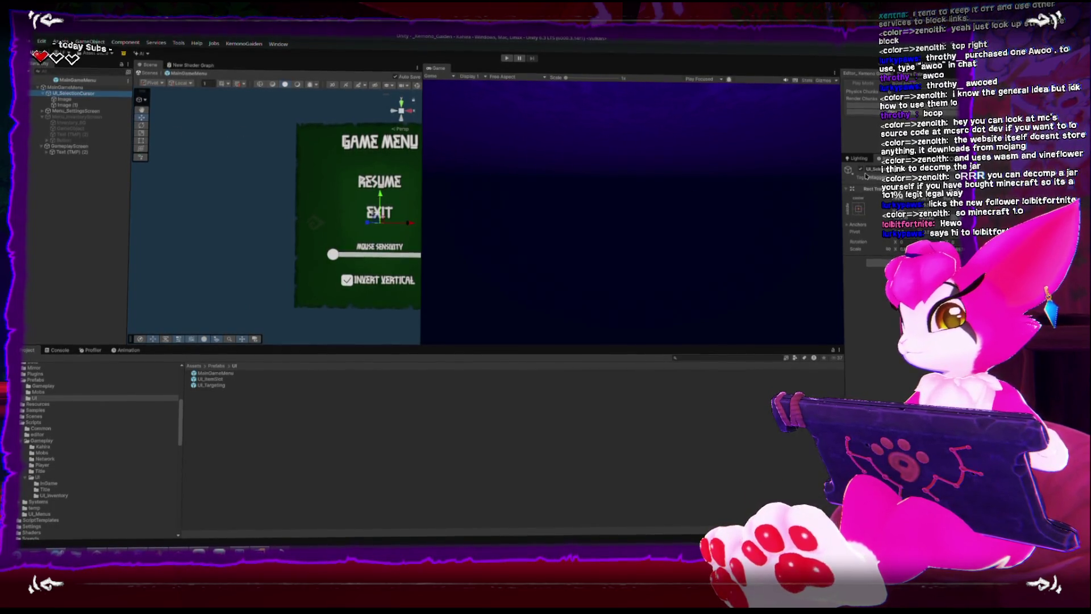
click(77, 89)
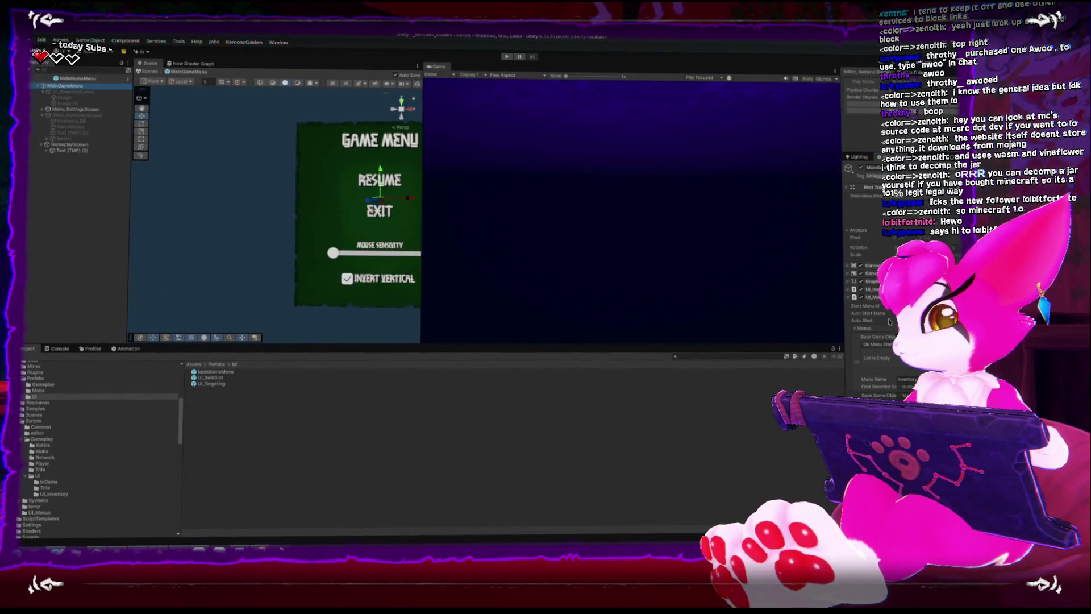
click(260, 549)
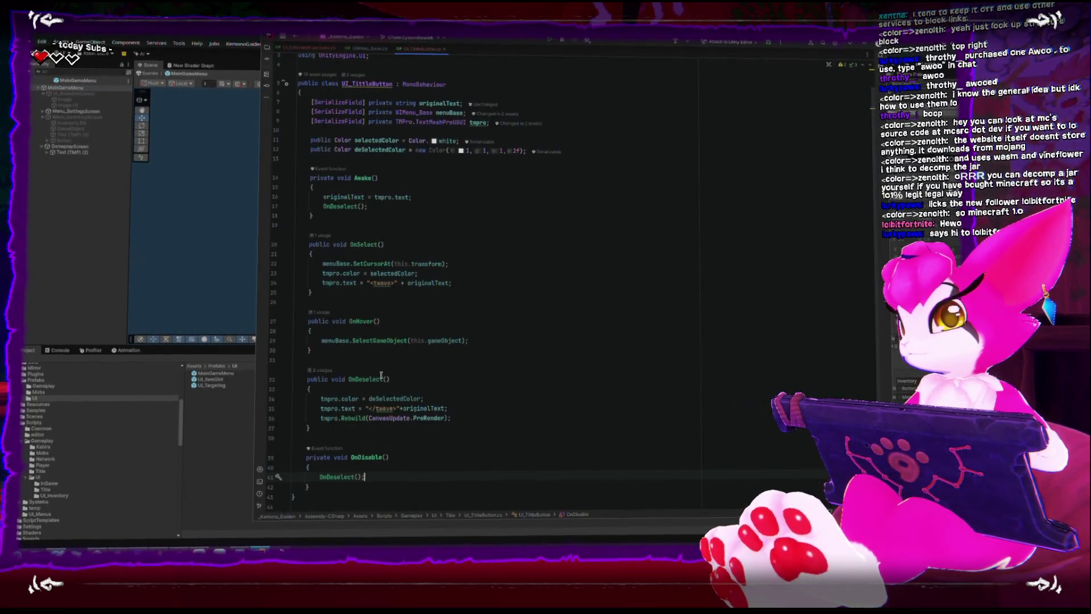
Open the UIMenu_Base script and expand the collapsed CloseMenu method body
click(368, 50)
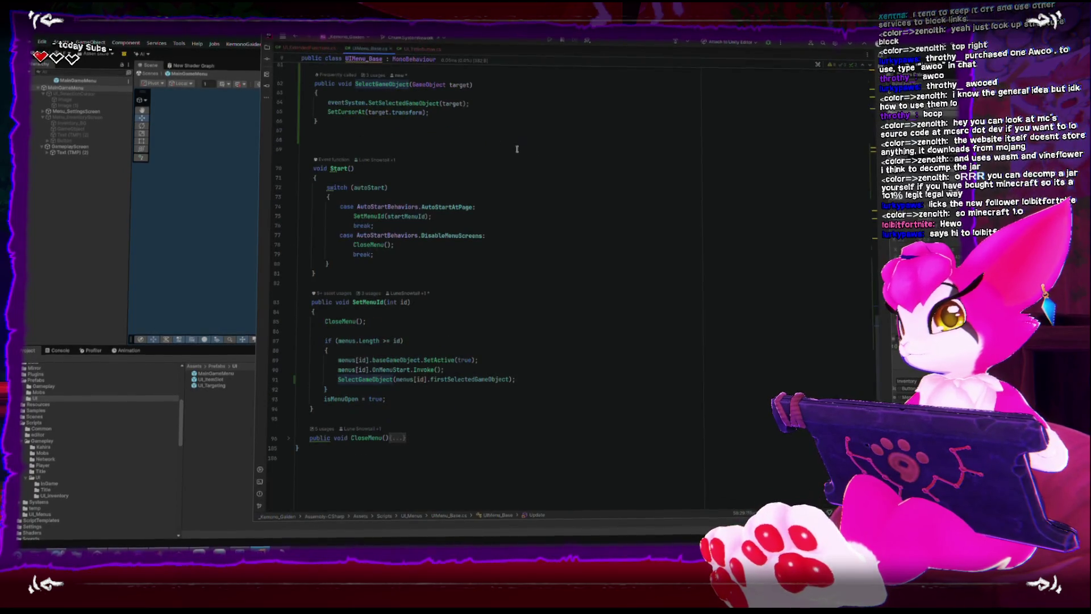
scroll(505, 314, down, 5)
scroll(505, 313, up, 10)
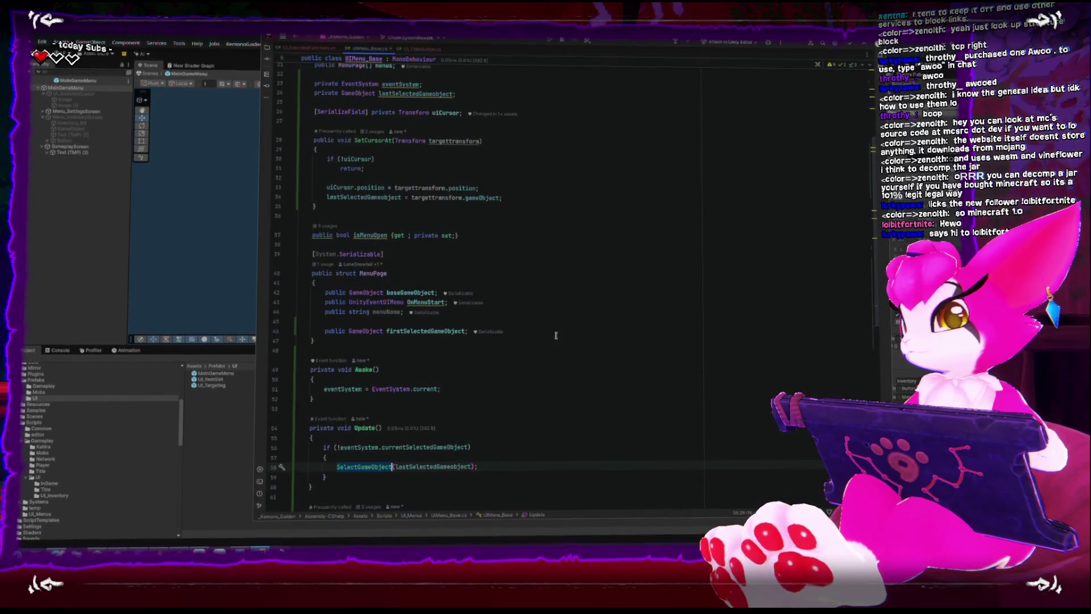
scroll(524, 384, down, 6)
scroll(524, 385, down, 7)
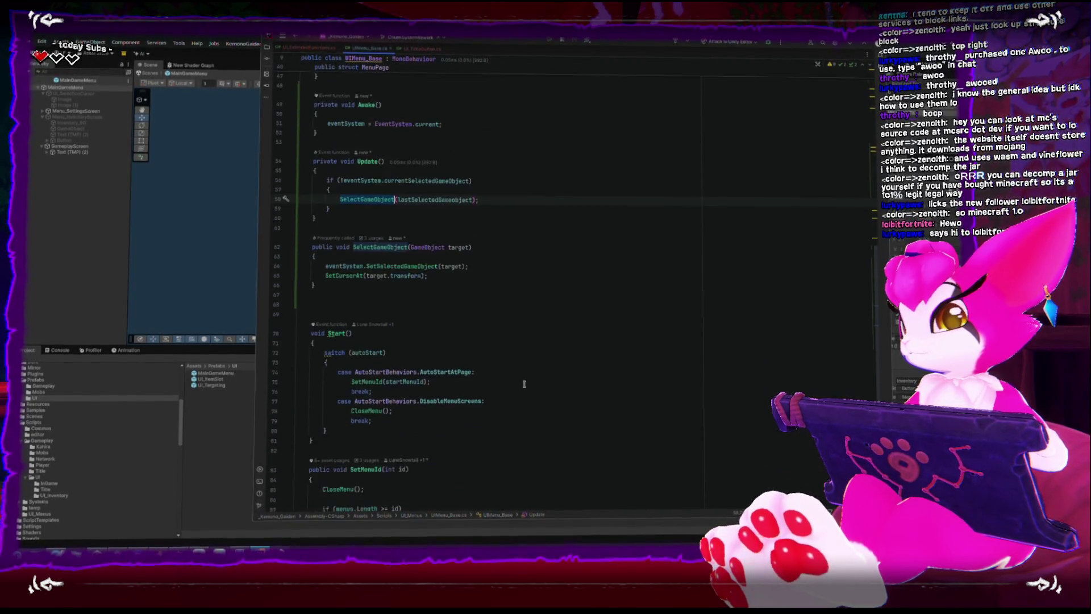
click(289, 436)
scroll(495, 461, down, 3)
Add uiCursor.gameObject.SetActive(false); on a new line inside CloseMenu
click(528, 418)
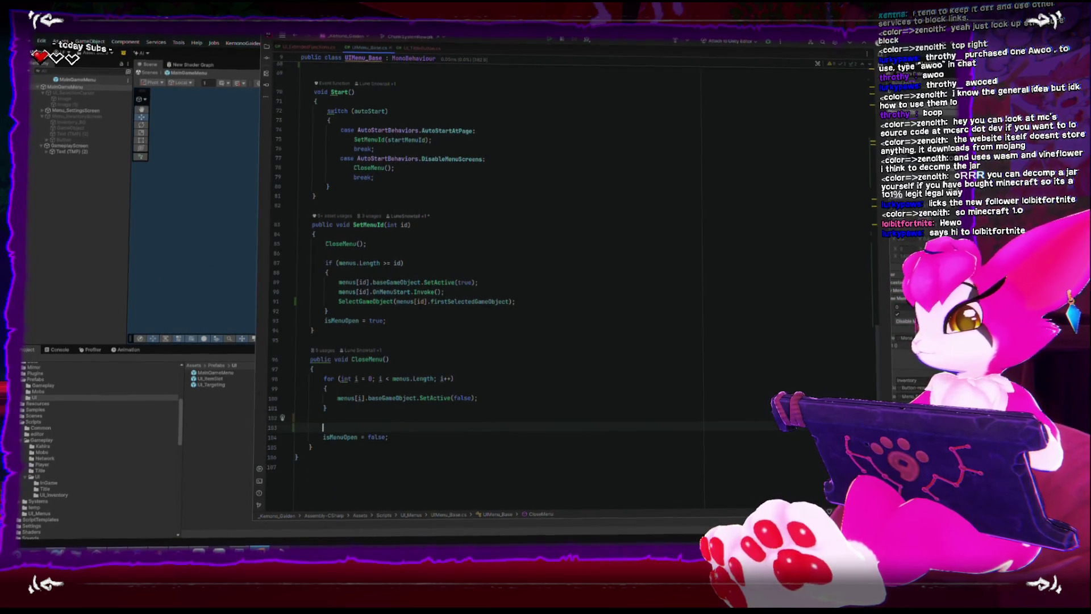
key(Return)
text(cursor)
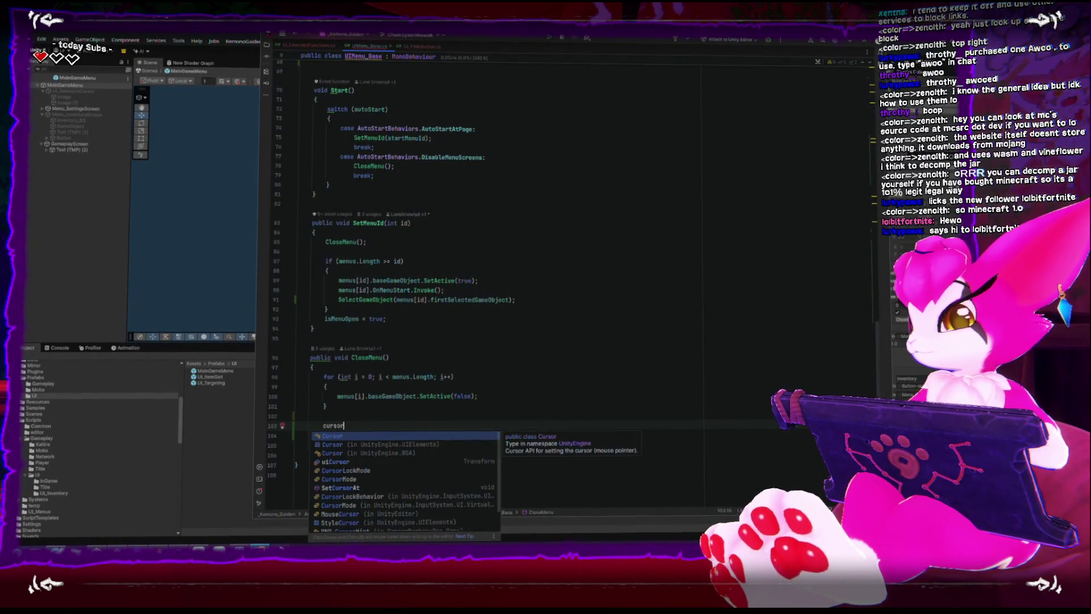
key(Down)
key(Down)
key(Down)
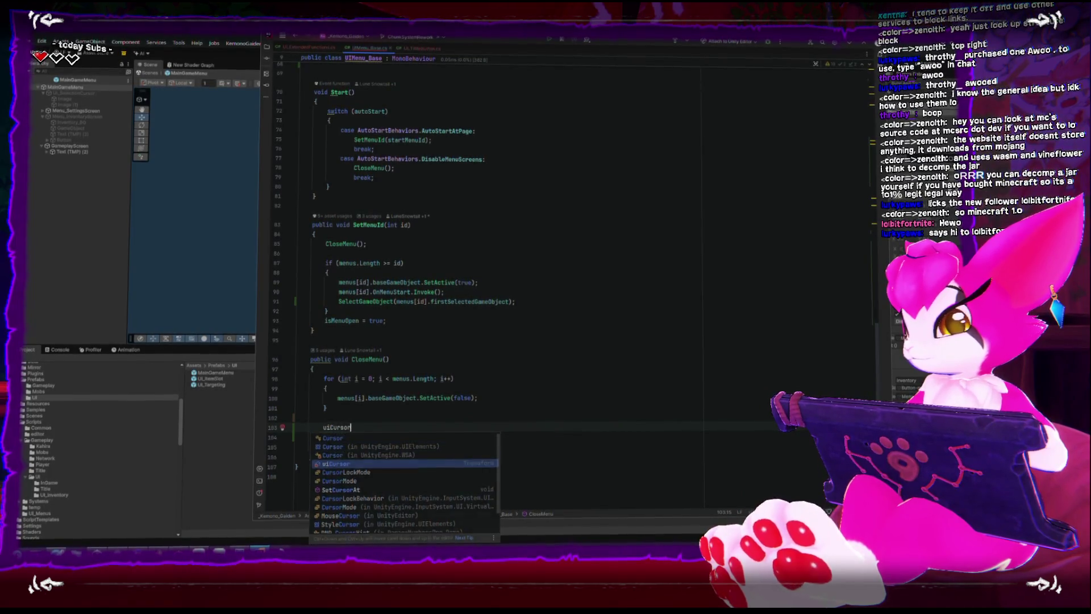
key(Return)
text(.gam)
key(Return)
text(.seta)
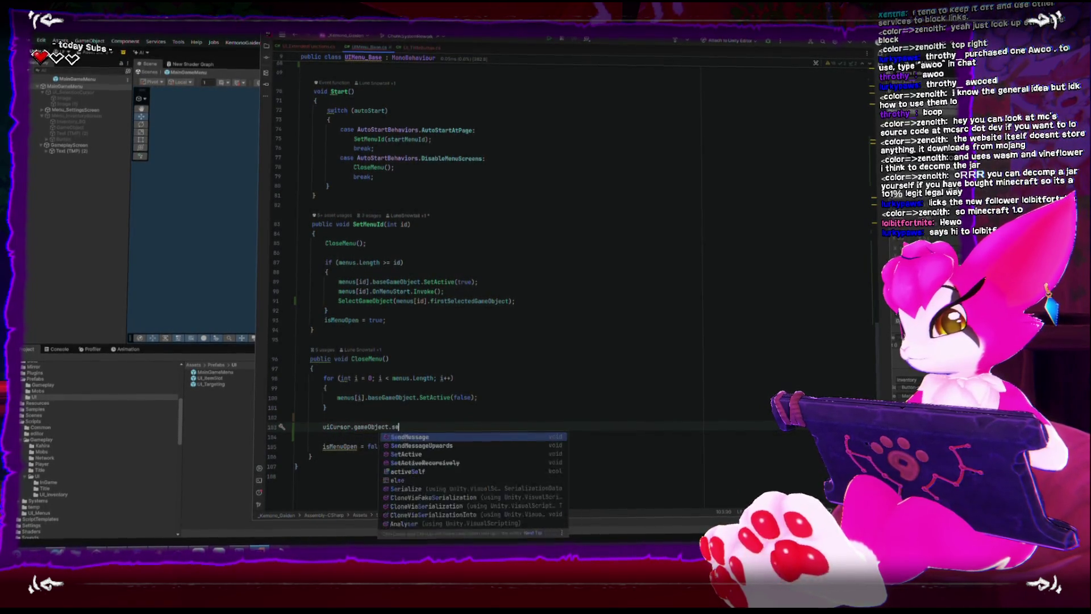
key(Return)
text(false);)
key(Return)
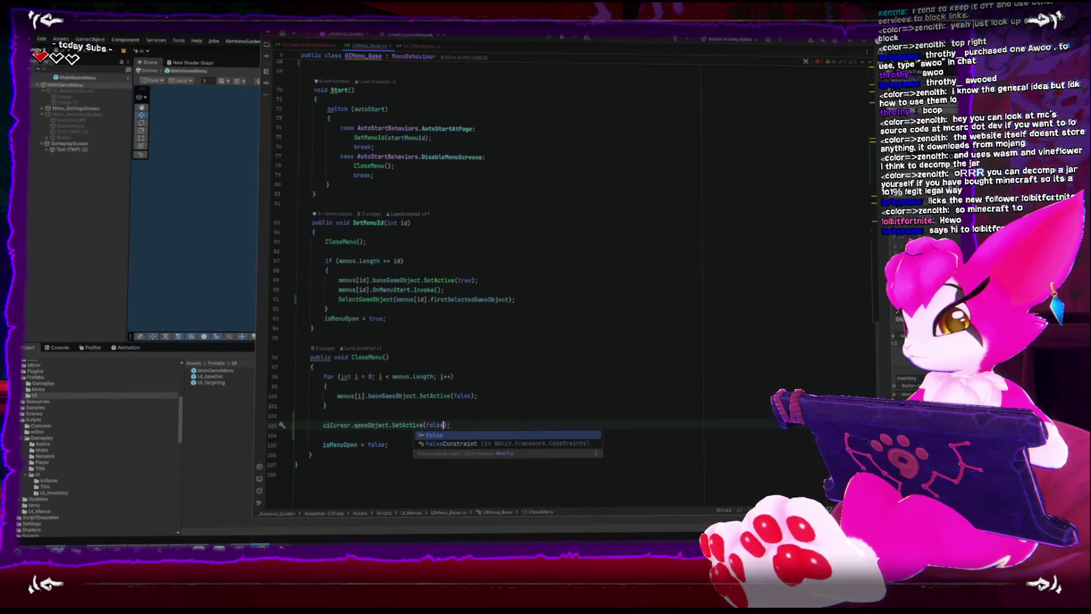
text(;)
Insert uiCursor.gameObject.SetActive(true); at the start of SelectGameObject, then return to Unity
scroll(546, 363, up, 5)
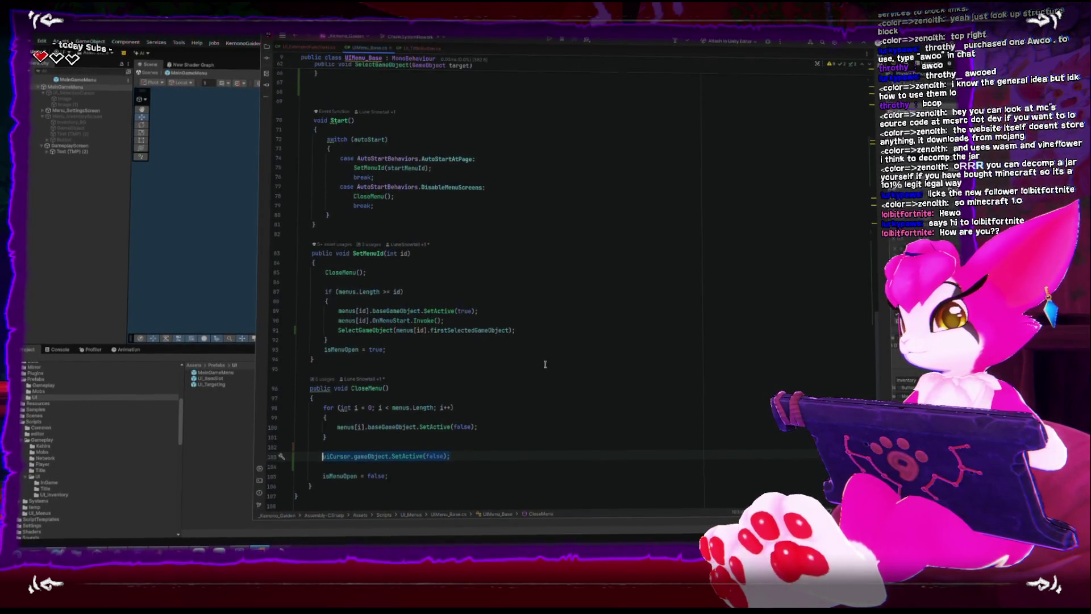
scroll(546, 363, up, 6)
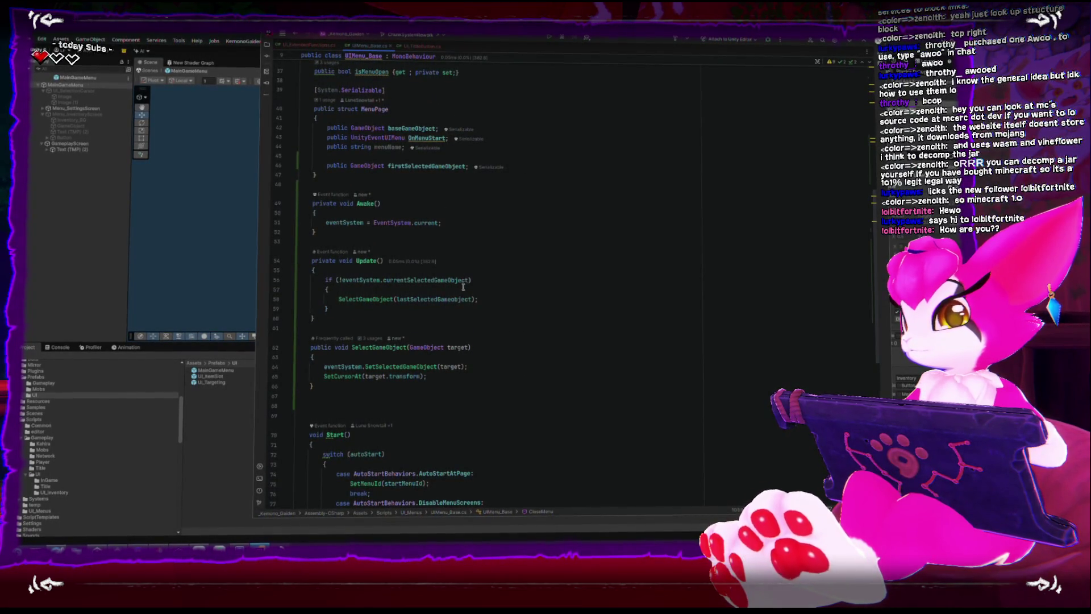
scroll(463, 287, down, 2)
click(527, 303)
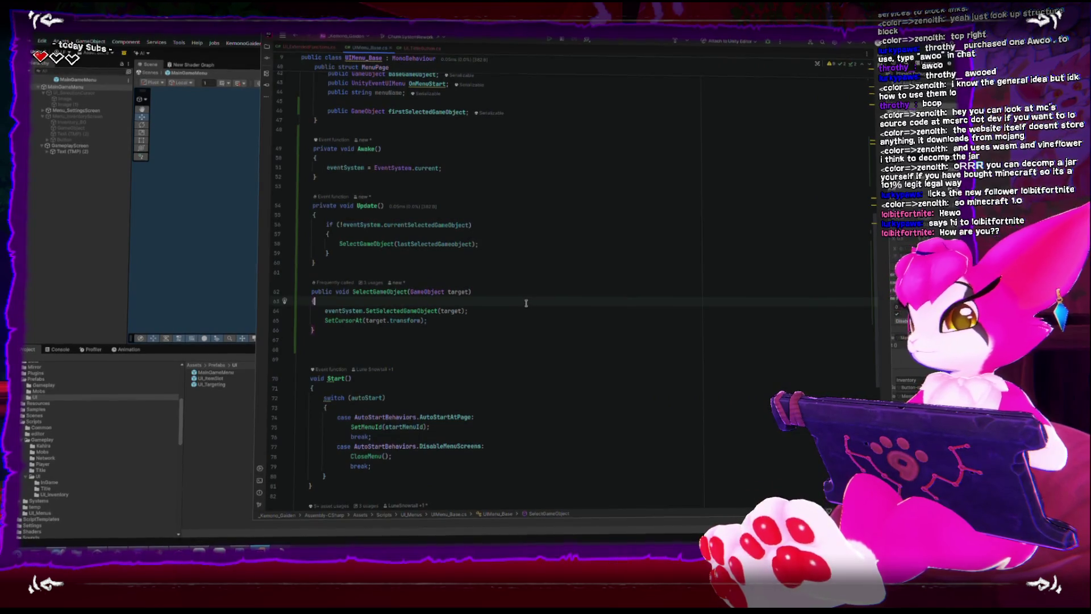
key(Return)
text(uiCursor.gameObject.SetActive(false);)
key(ctrl+BackSpace)
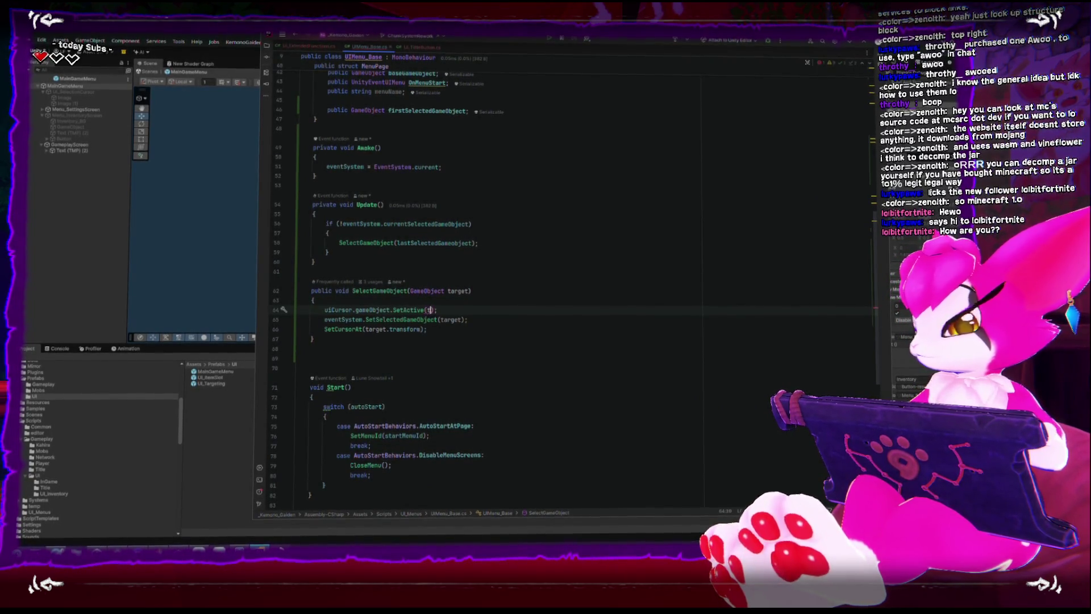
text(true)
click(113, 258)
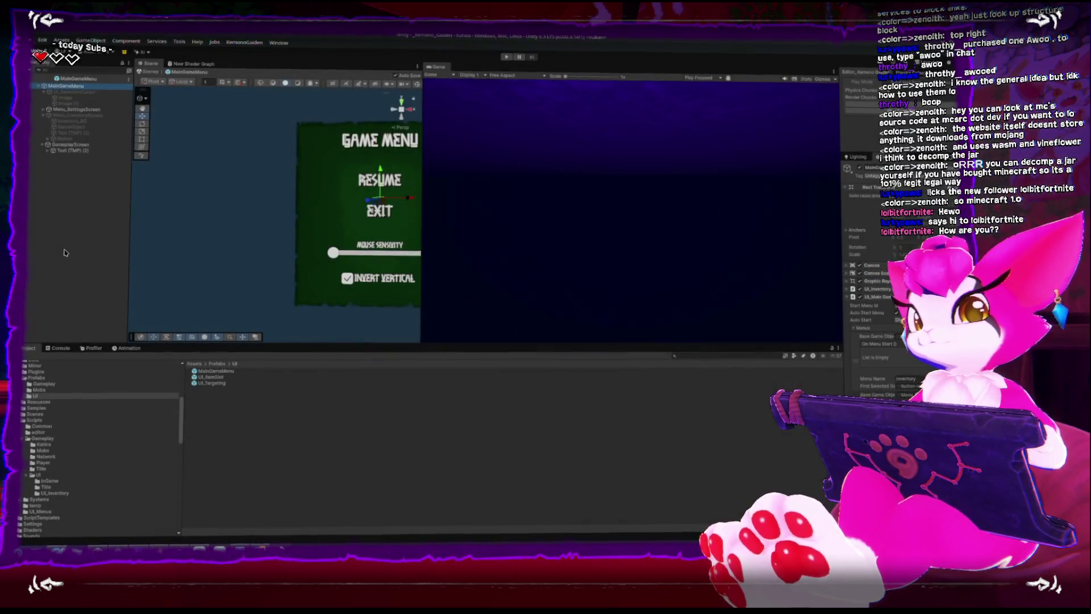
drag(276, 228, 180, 201)
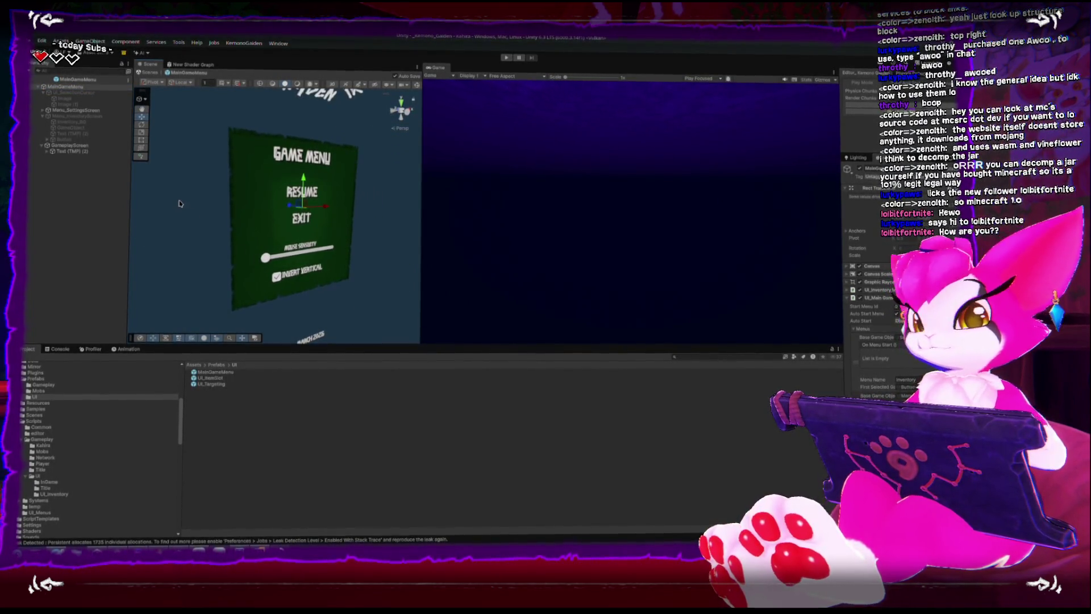
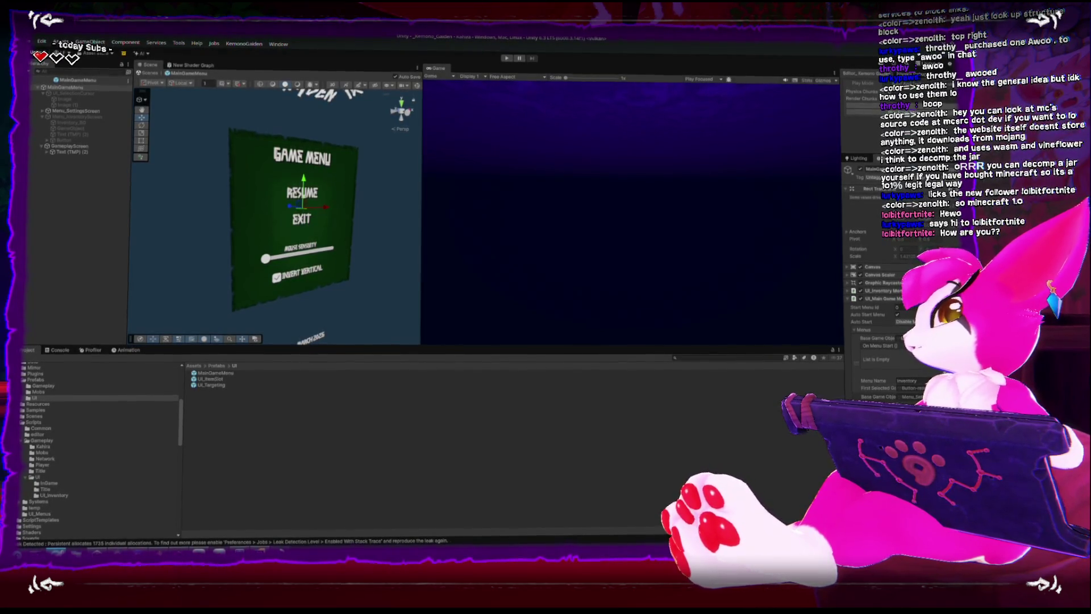
Switch to the browser showing the Minecraft Wiki's Java Edition 1.0.0 page
key(alt+Tab)
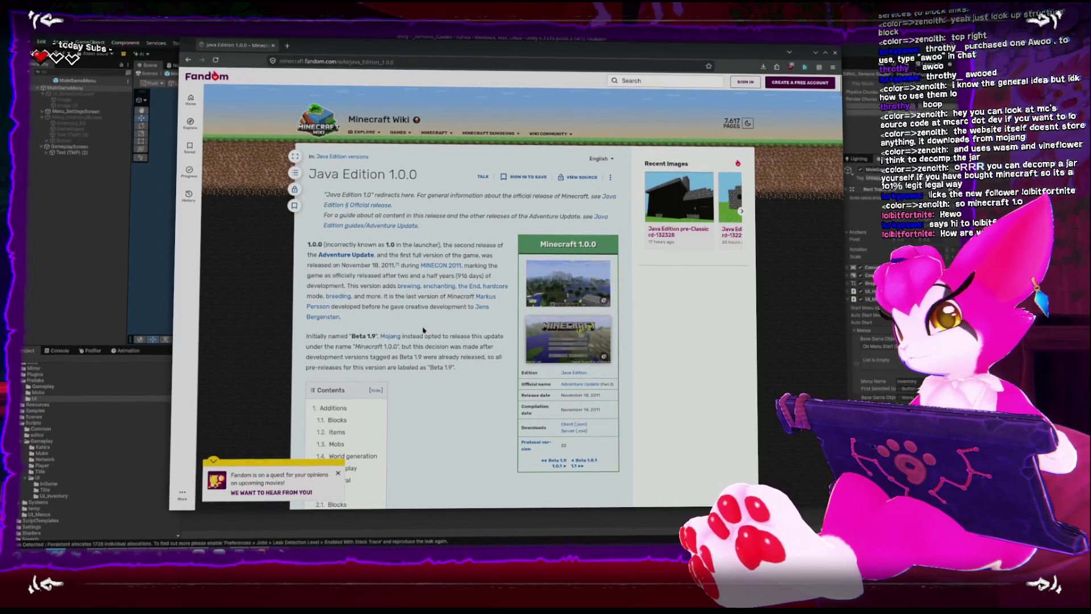
Scroll to the 1.0.0 Additions, highlight the dragon egg mining sentence, then return to Unity
scroll(422, 329, down, 3)
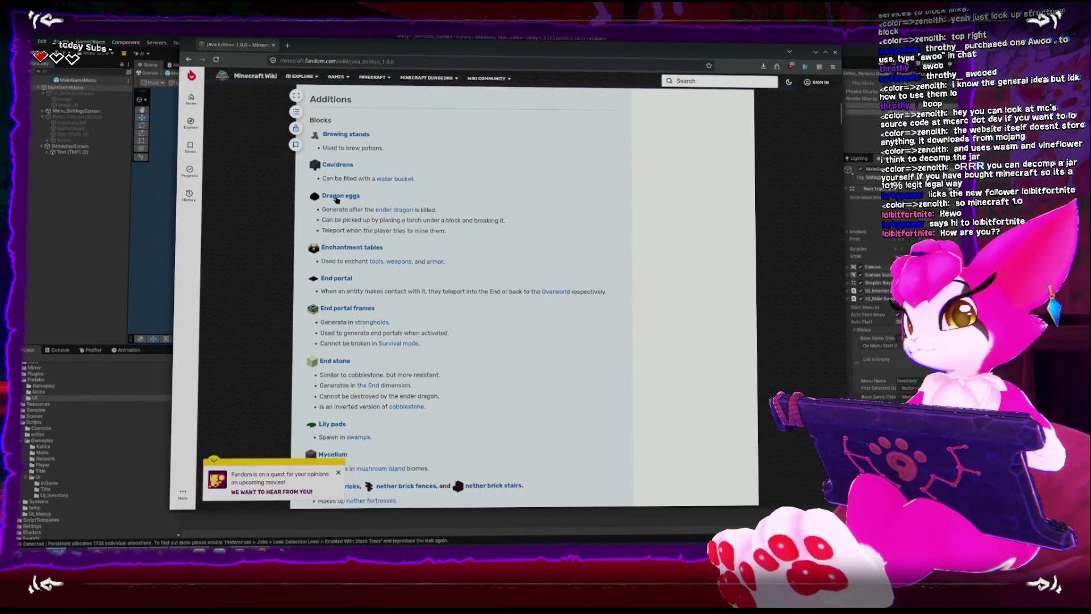
drag(346, 230, 459, 235)
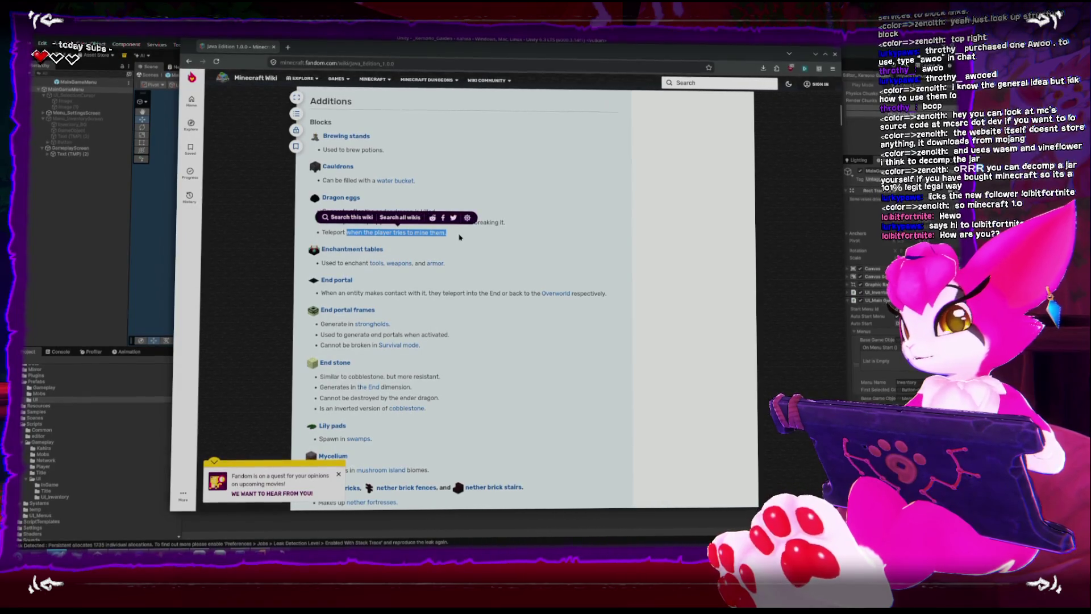
key(alt+Tab)
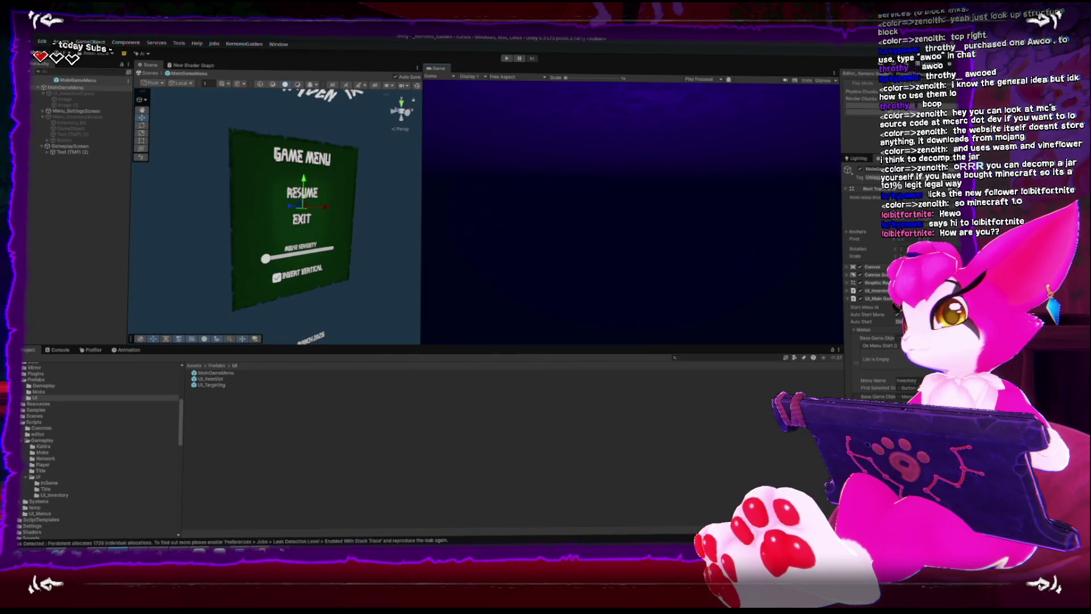
Play-test the game and open the Console's NullReferenceException in UIMenu_Base.cs
key(ctrl+p)
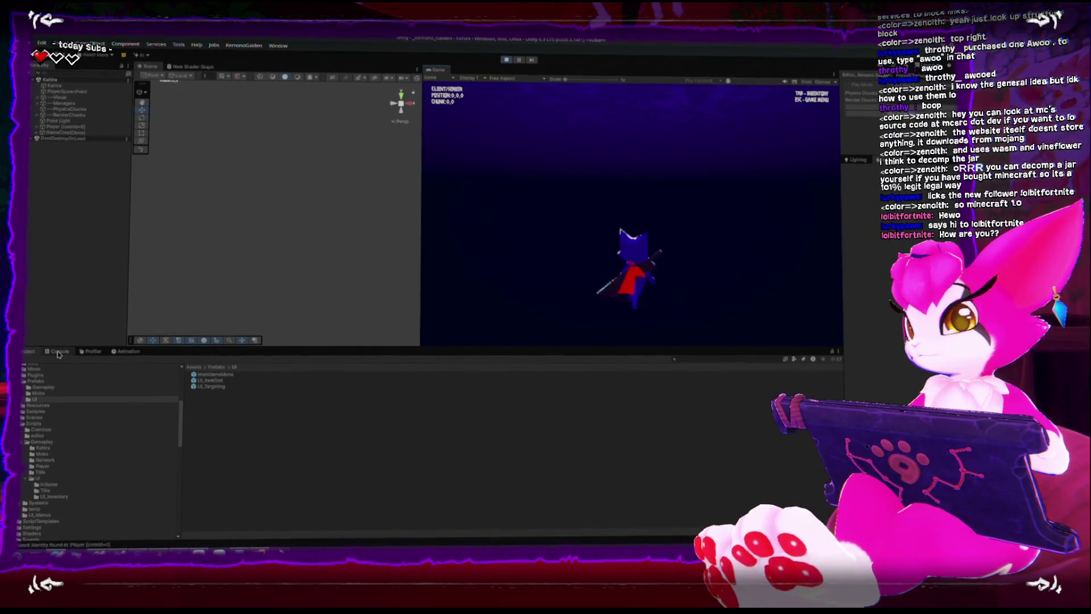
click(58, 352)
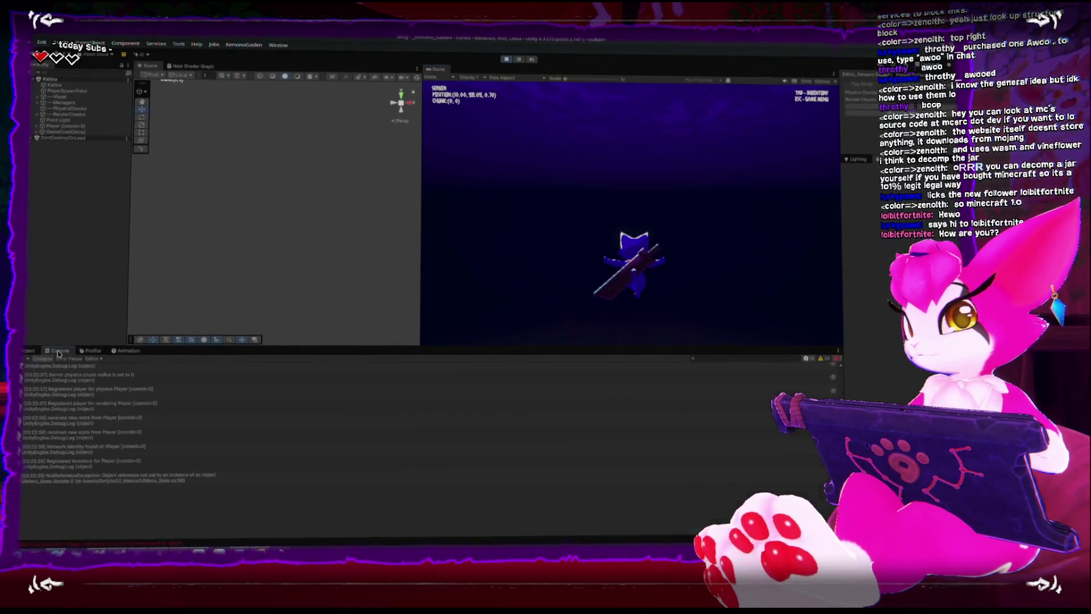
click(114, 479)
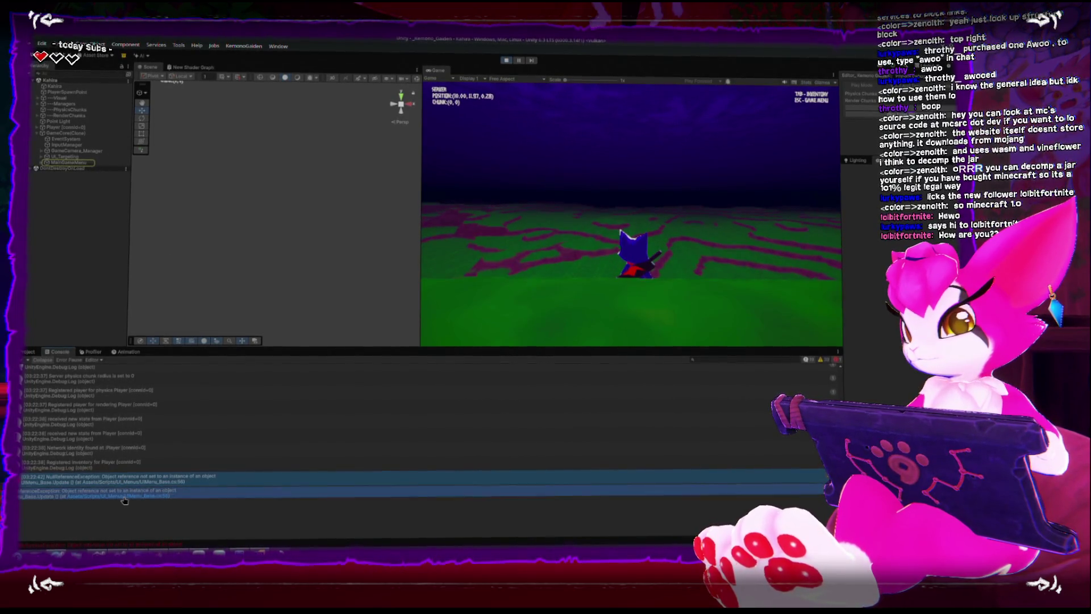
click(125, 496)
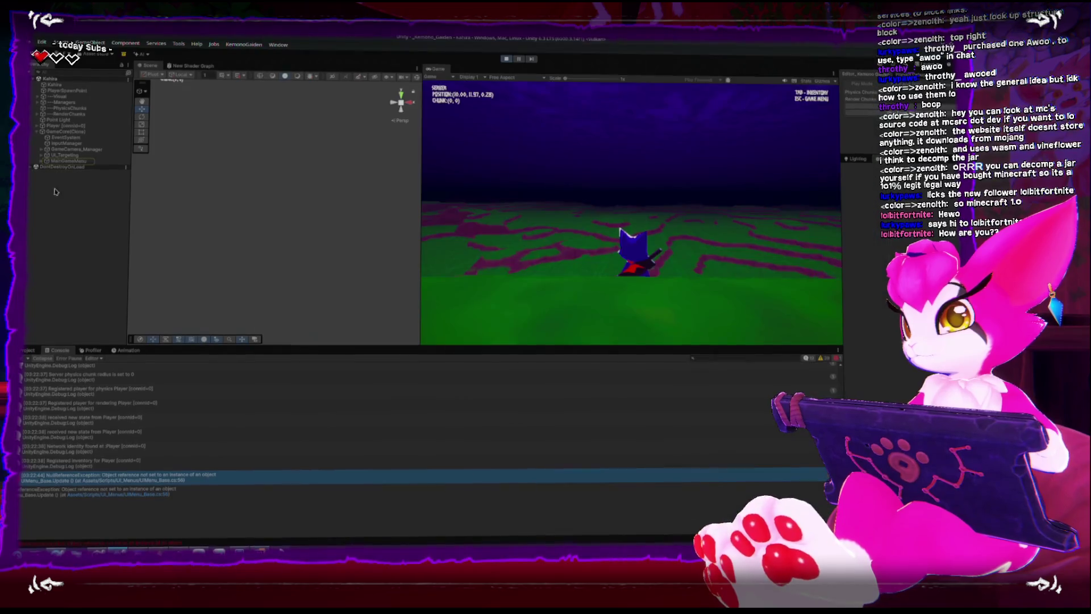
Inspect the EventSystem object, open the in-game Game Menu with Escape, then stop play mode
click(94, 235)
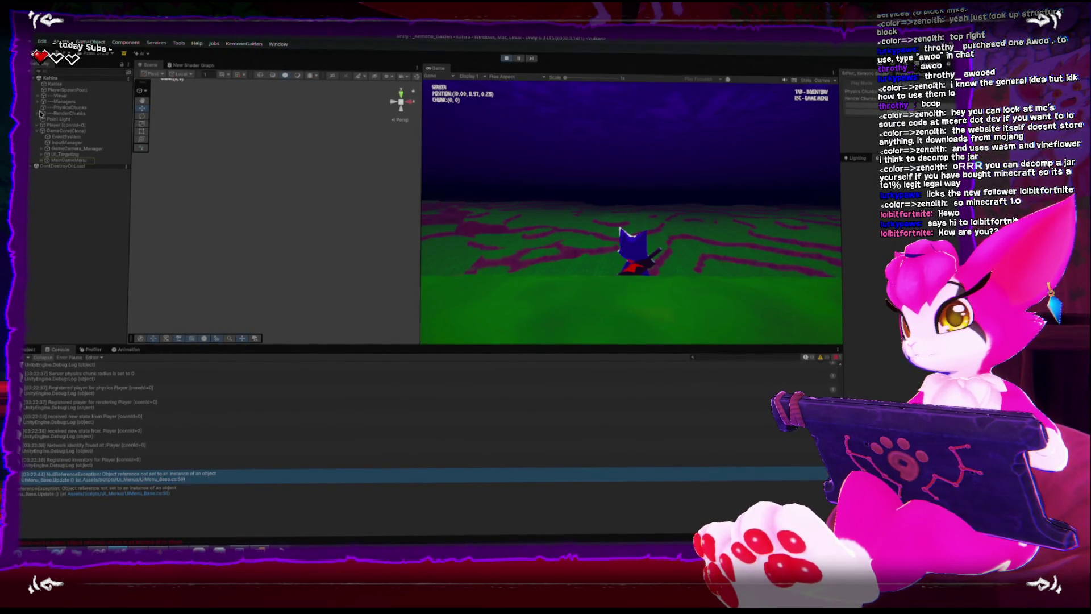
click(57, 138)
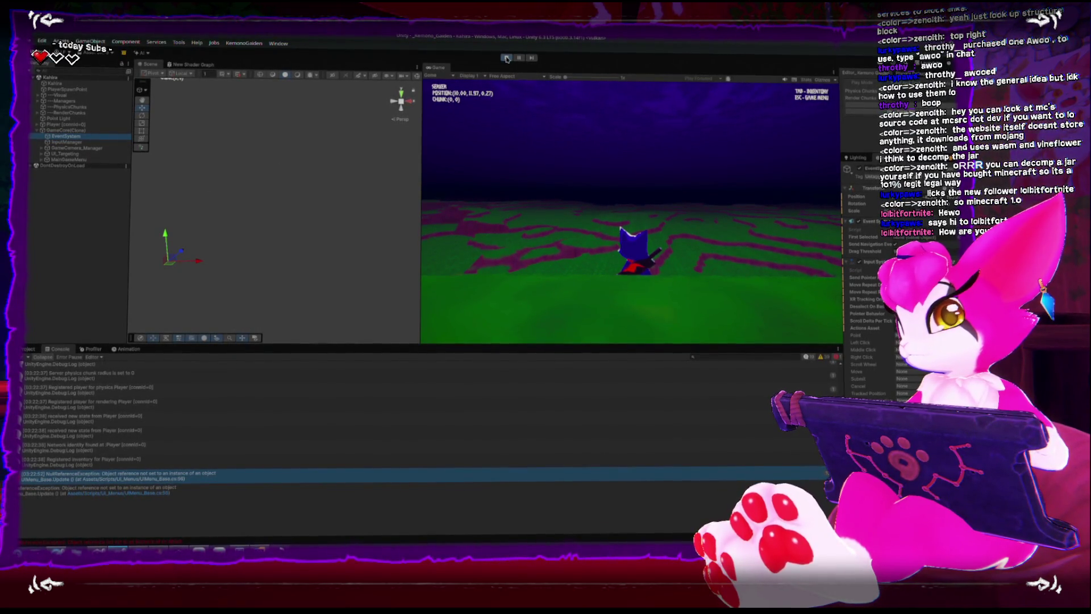
click(550, 224)
key(Escape)
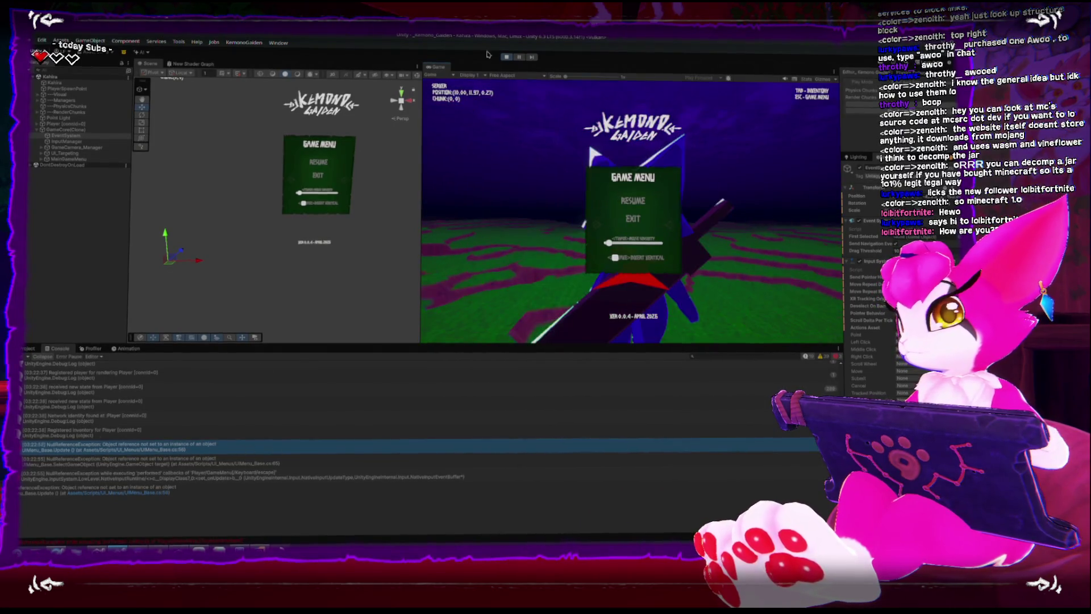
key(ctrl+p)
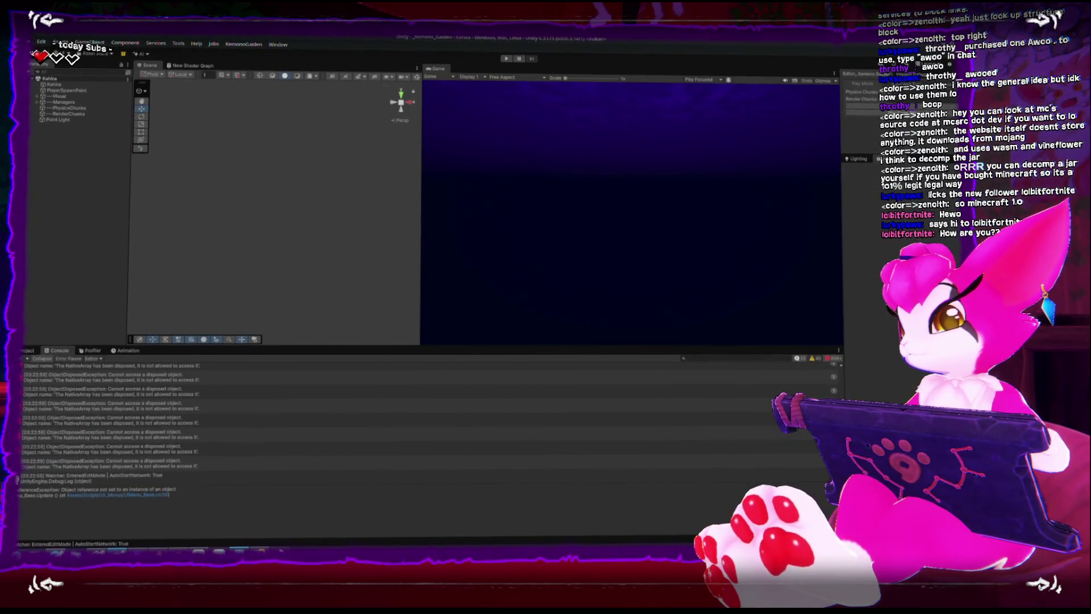
key(alt+Tab)
scroll(351, 272, up, 5)
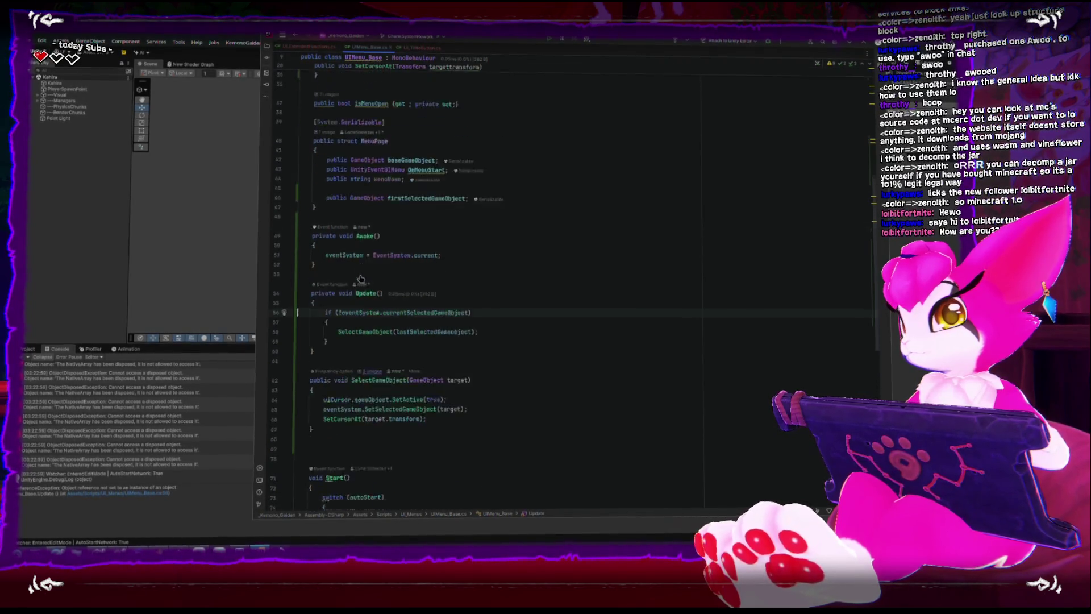
Rename Awake to Start in UIMenu_Base.cs and open the resulting duplicate-Start compile error
click(357, 286)
text(Sta)
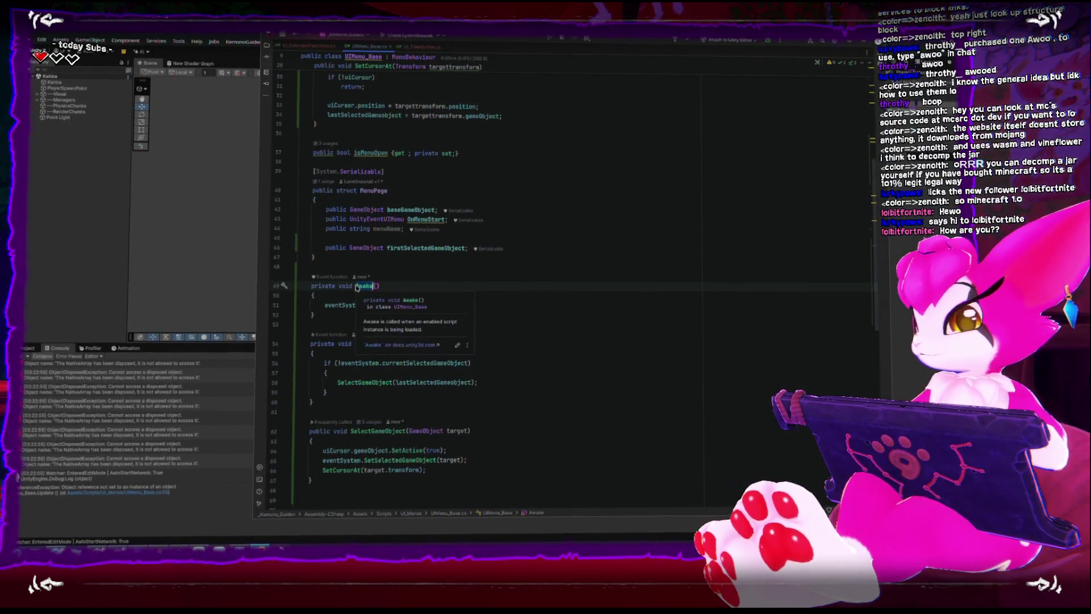
text(rt)
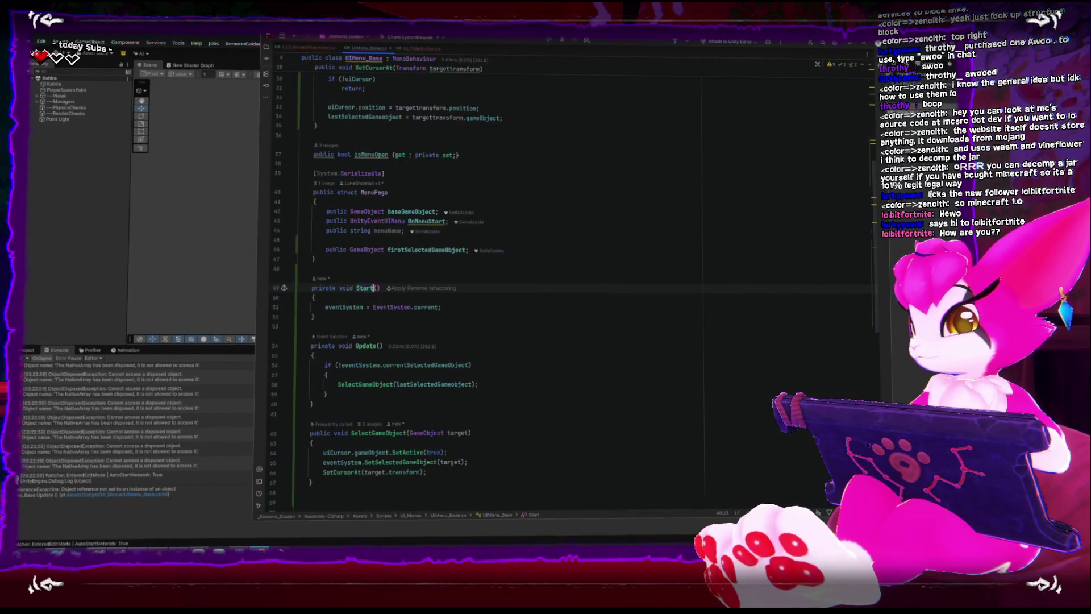
click(550, 354)
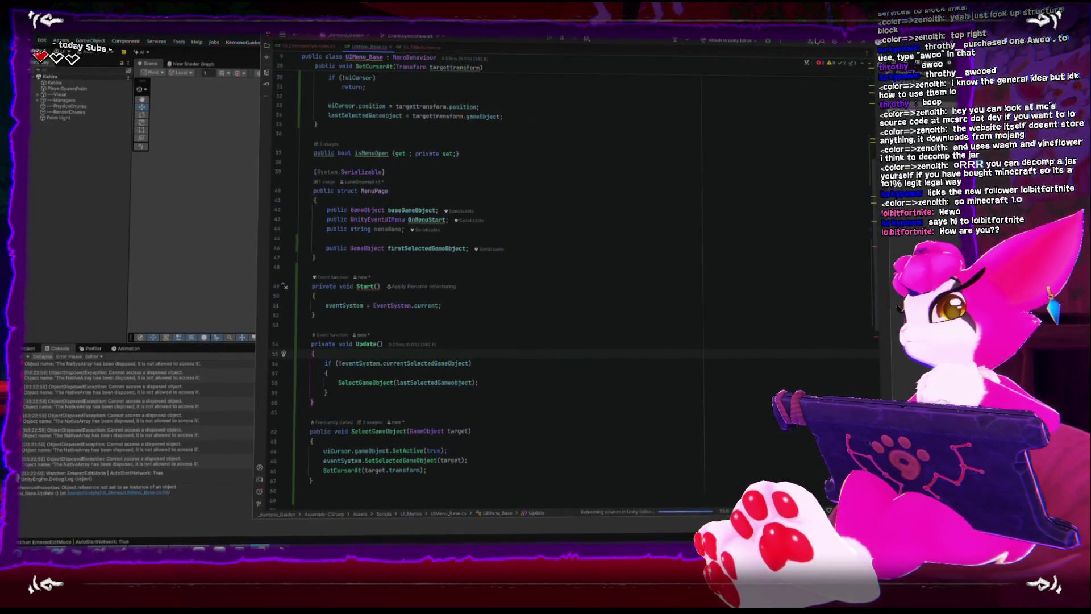
click(851, 45)
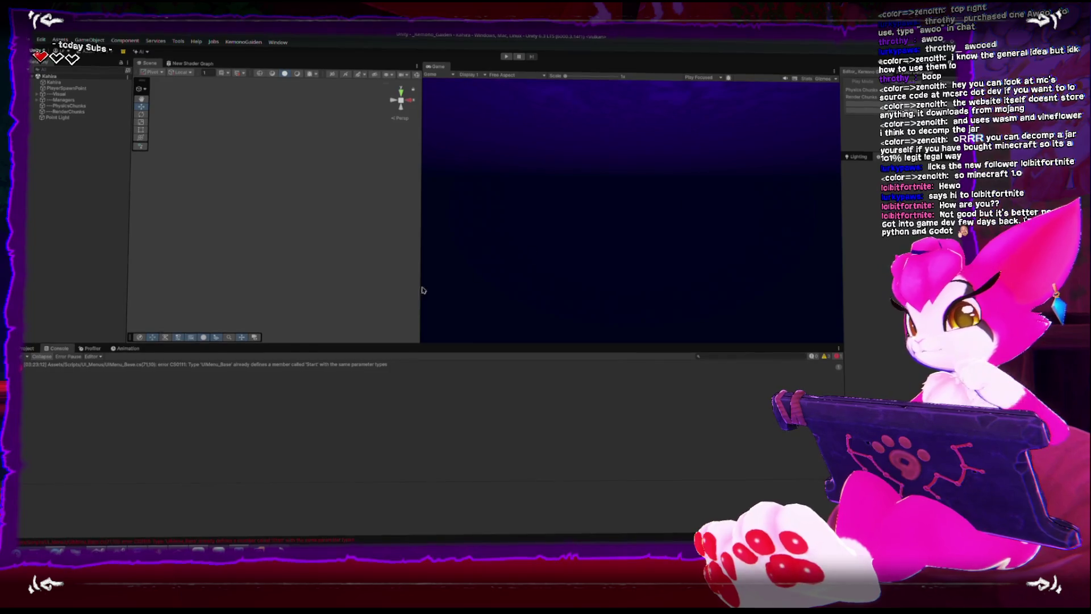
click(28, 350)
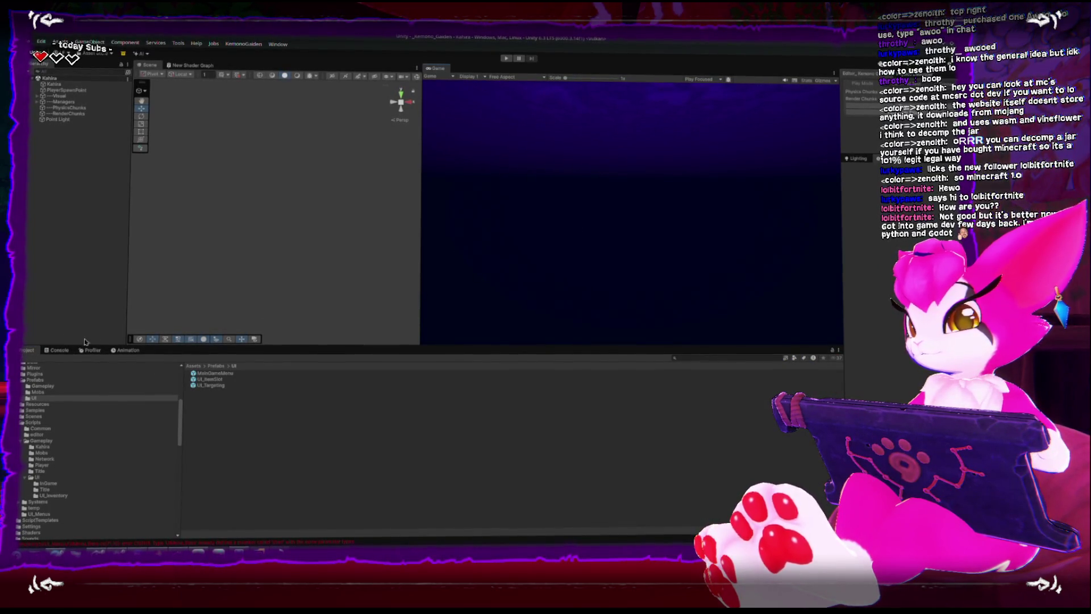
click(57, 349)
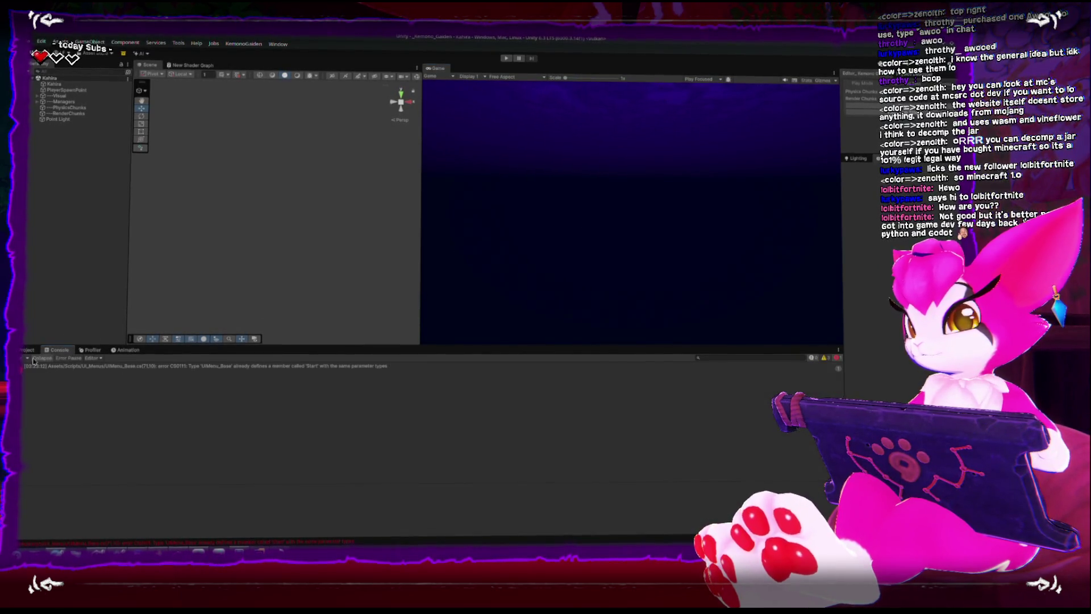
double_click(188, 364)
Move eventSystem = EventSystem.current; into the lower Start(), delete the empty duplicate, and clear Unity's console
scroll(379, 260, up, 4)
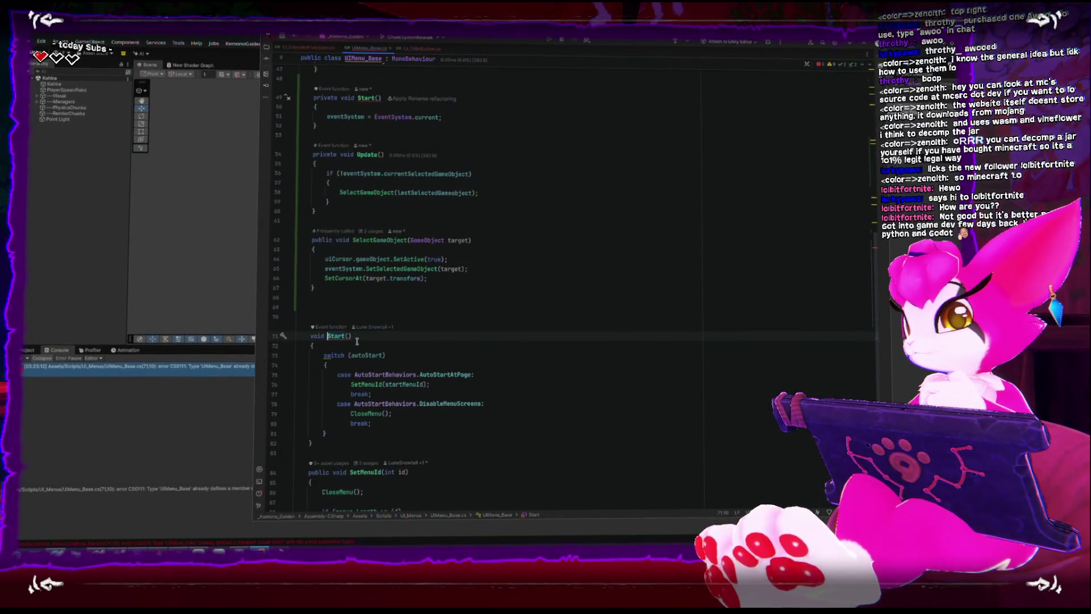
drag(326, 116, 442, 116)
key(ctrl+c)
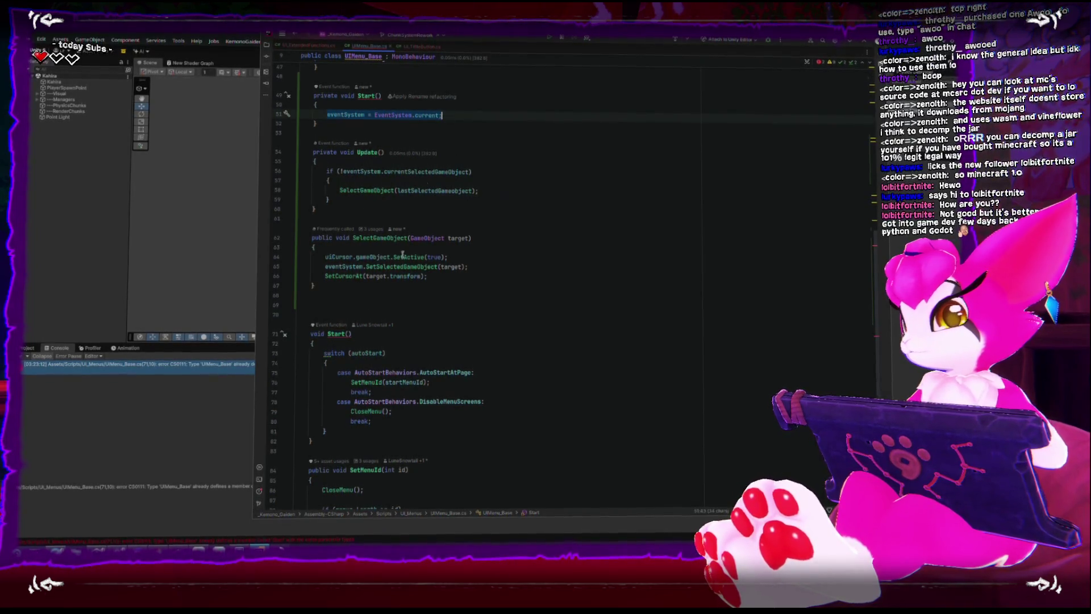
key(Delete)
click(384, 342)
key(Return)
key(ctrl+v)
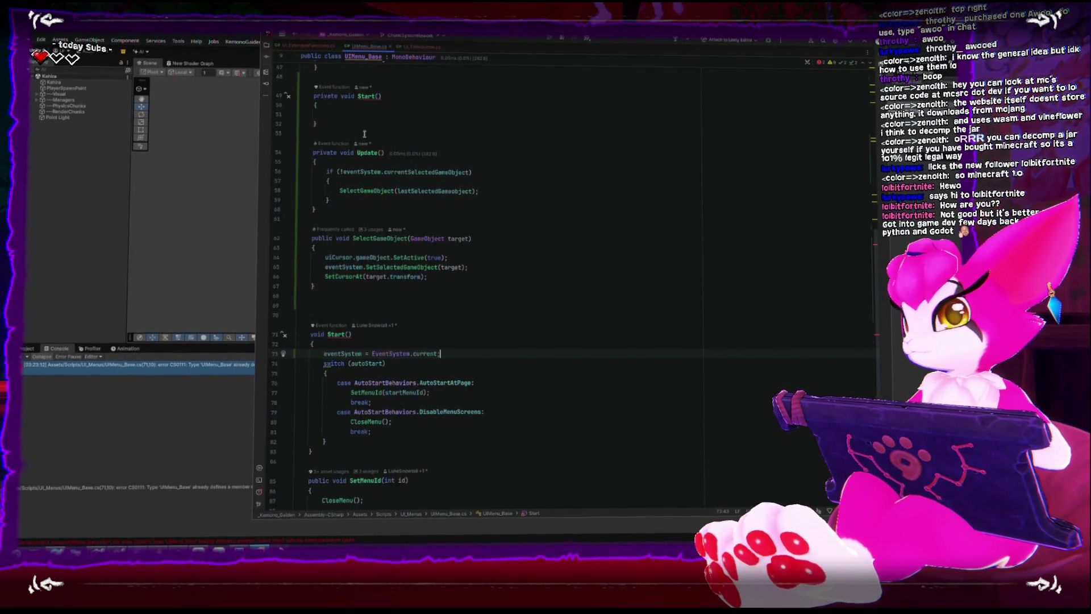
drag(341, 124, 239, 98)
key(BackSpace)
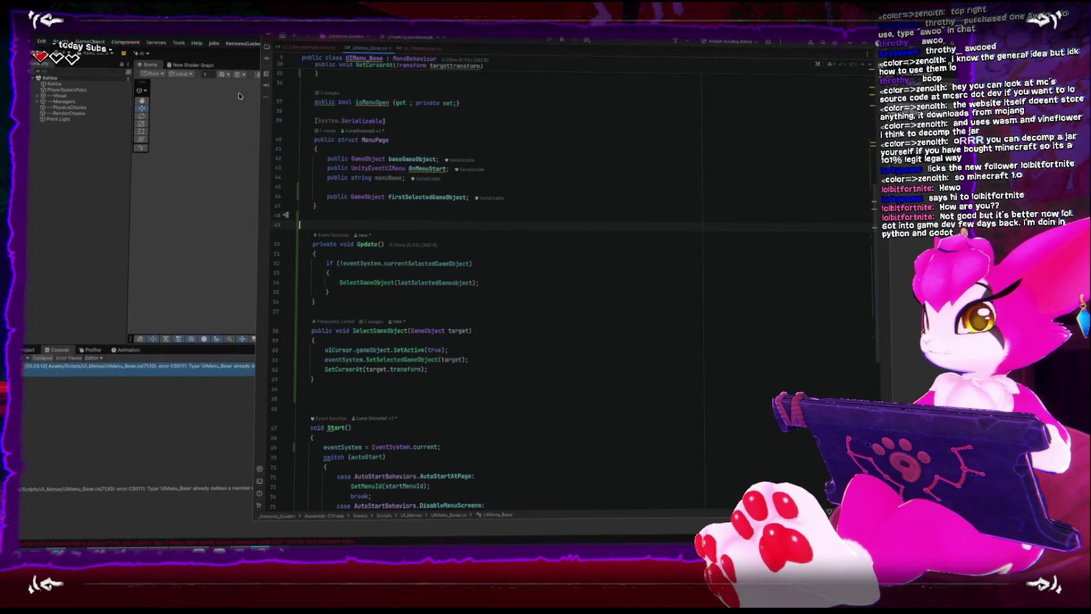
click(71, 165)
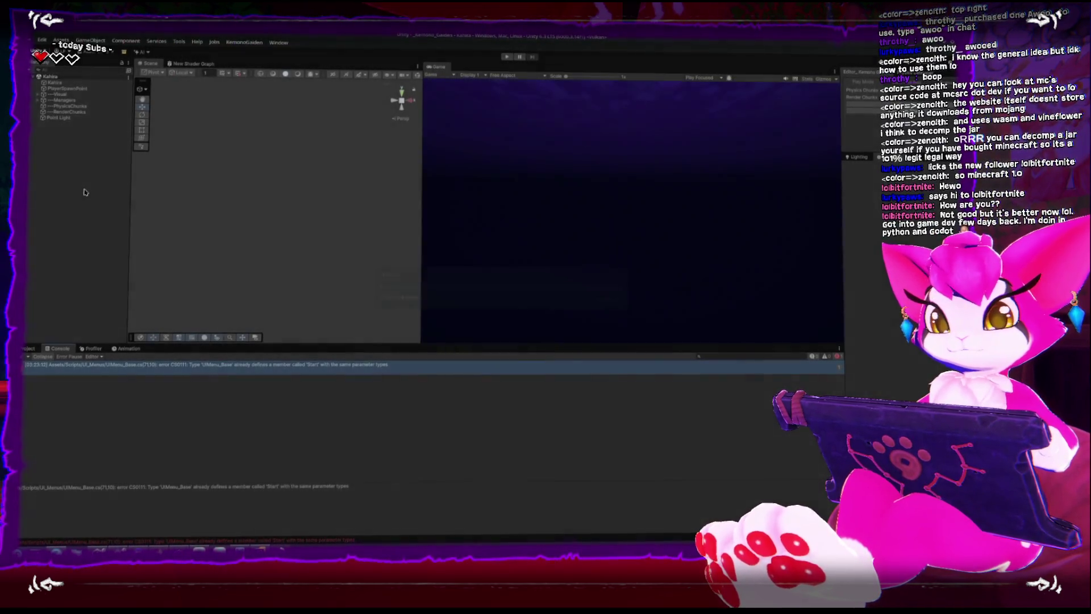
click(22, 358)
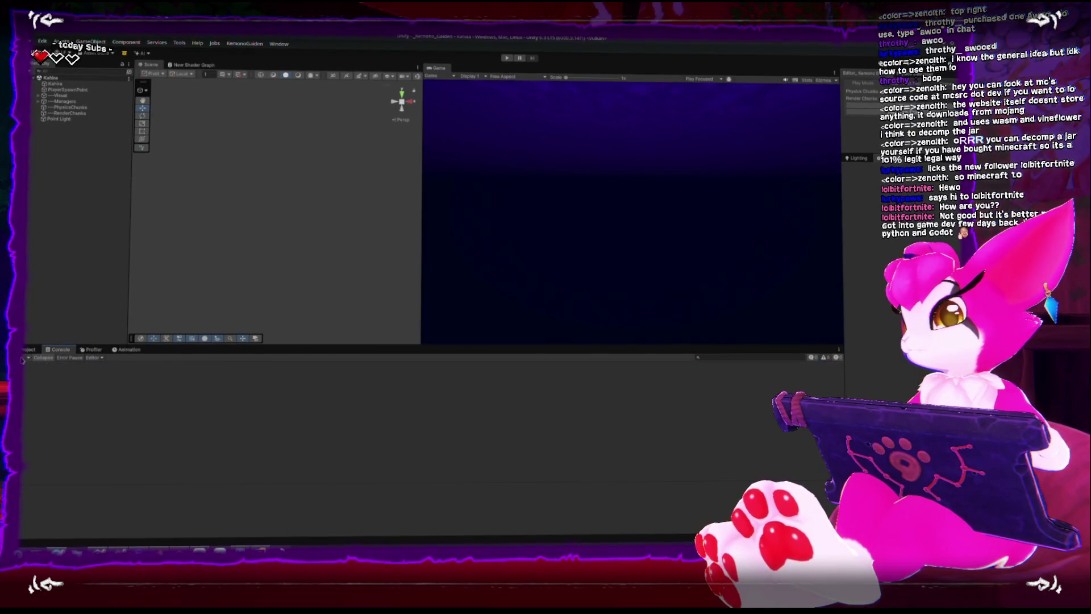
Play-test again, open the Game Menu, and inspect the NullReferenceException errors and MainGameMenu object
key(ctrl+p)
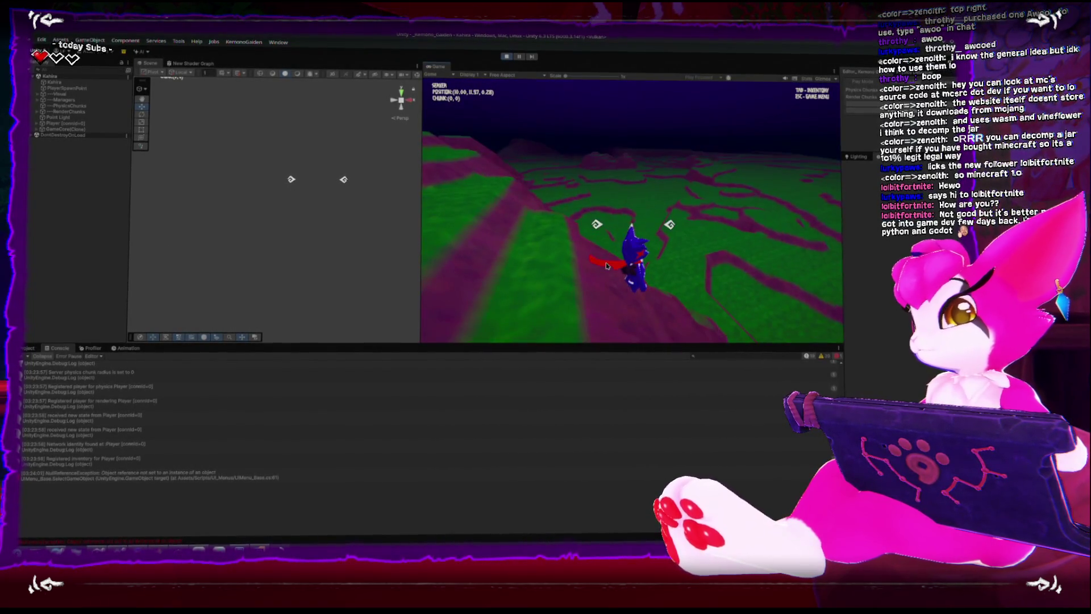
key(Escape)
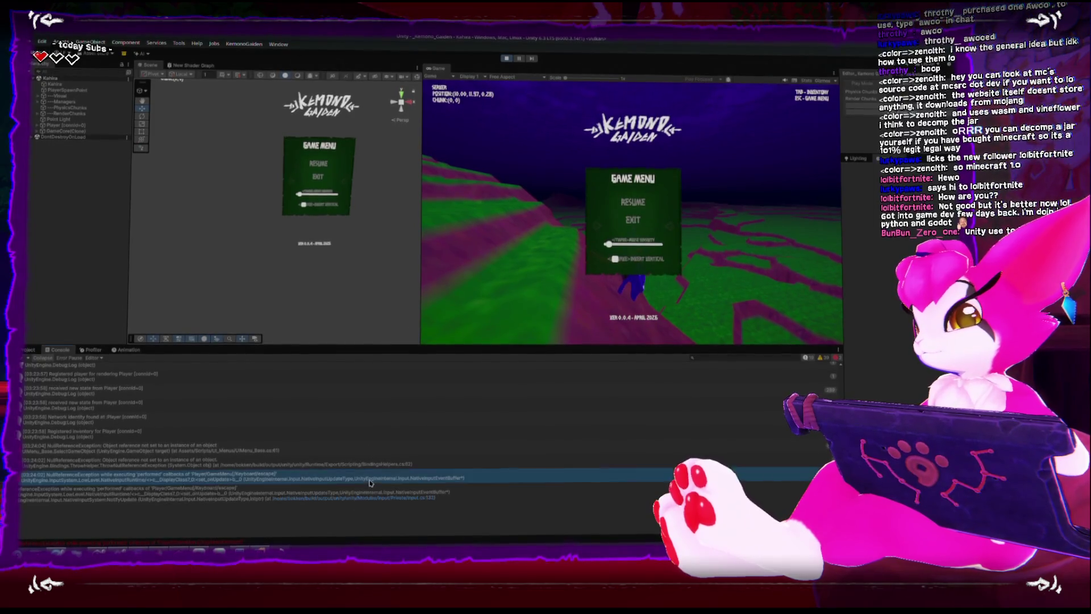
click(452, 463)
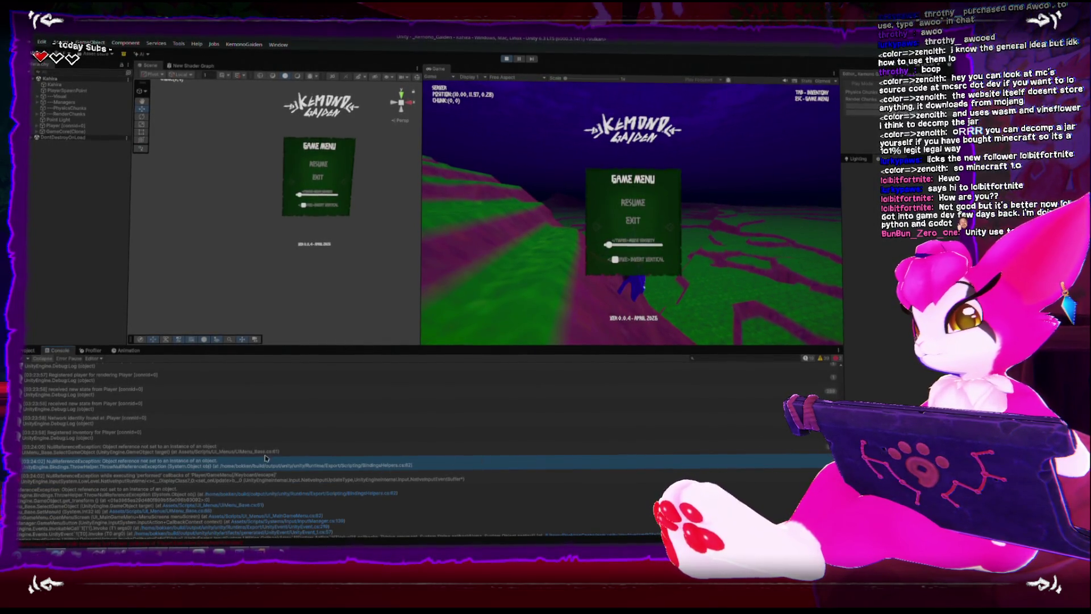
click(709, 448)
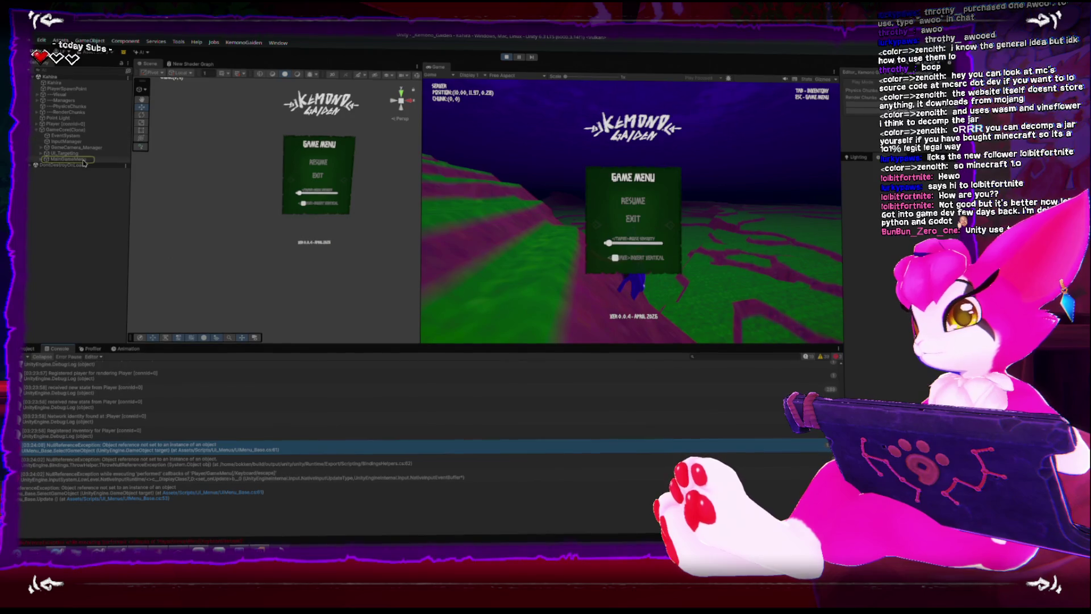
click(85, 160)
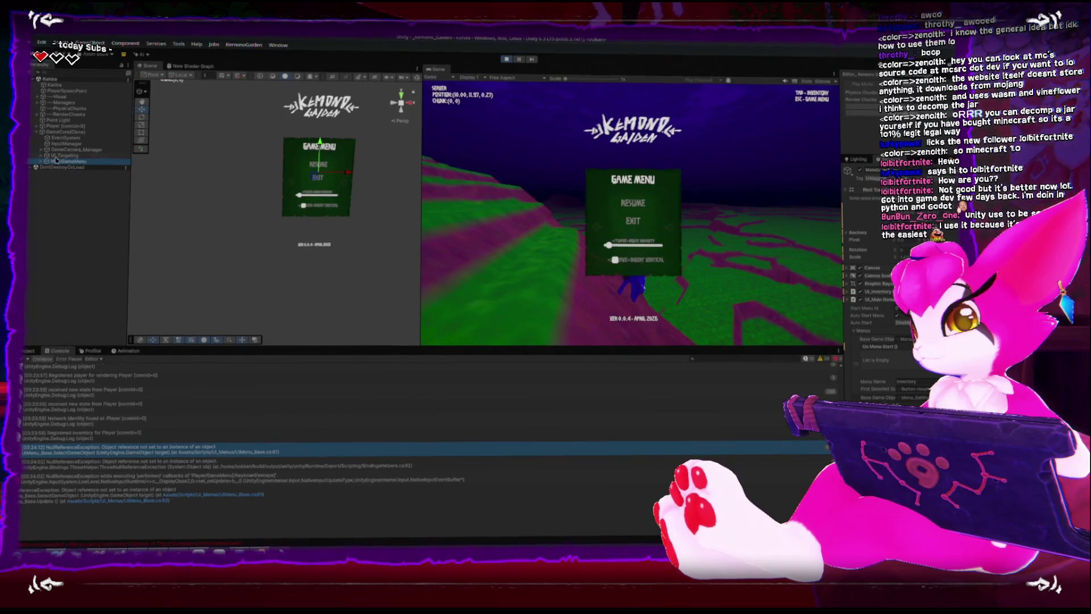
Stop play mode, clear the console, and bring up the UI_Menus scripts folder
click(505, 59)
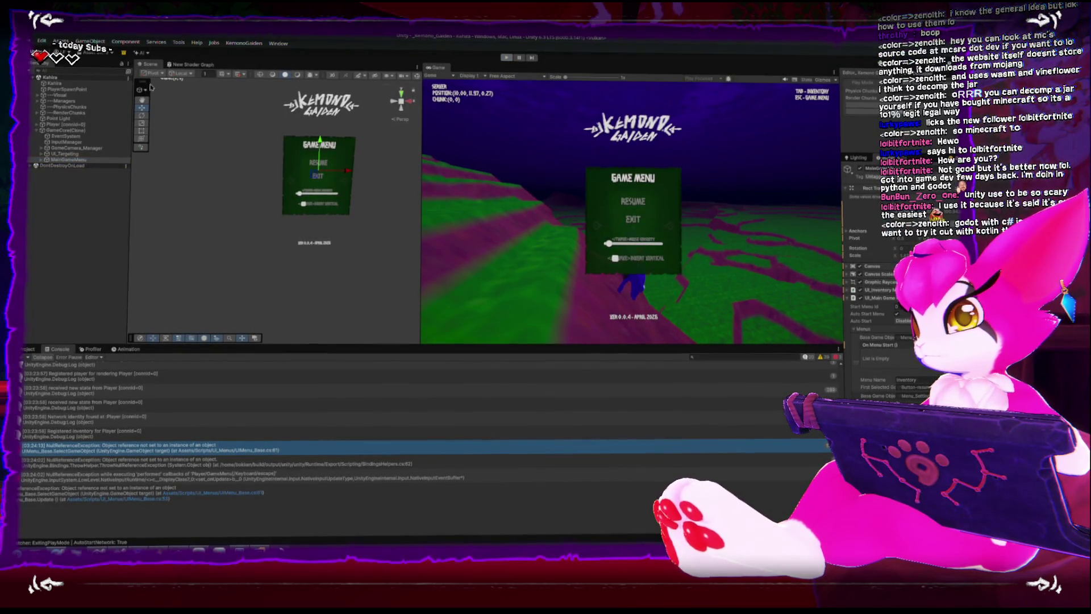
click(24, 353)
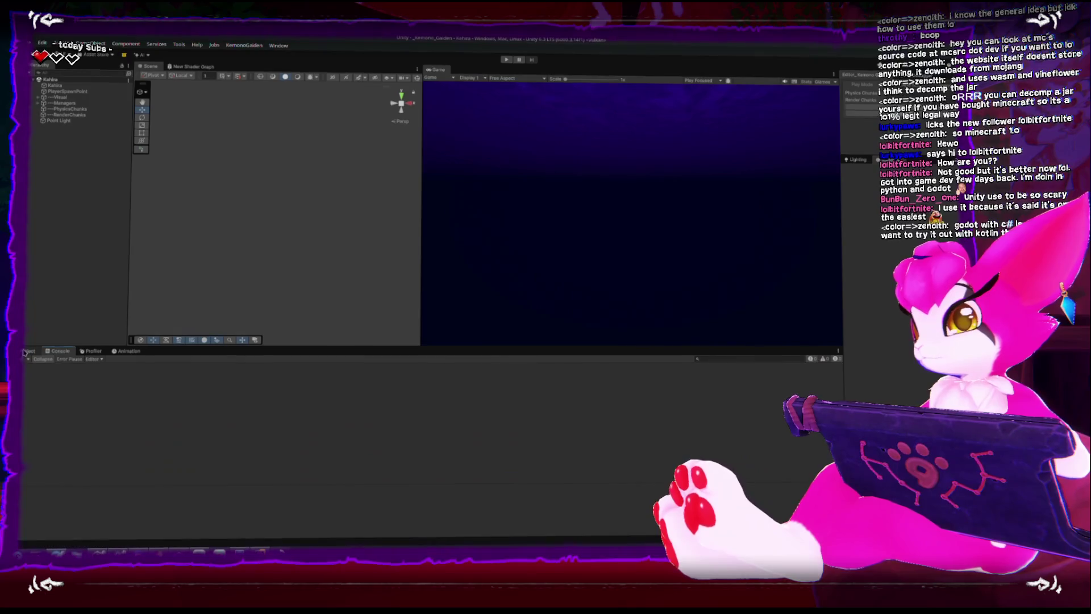
click(26, 351)
key(alt+Tab)
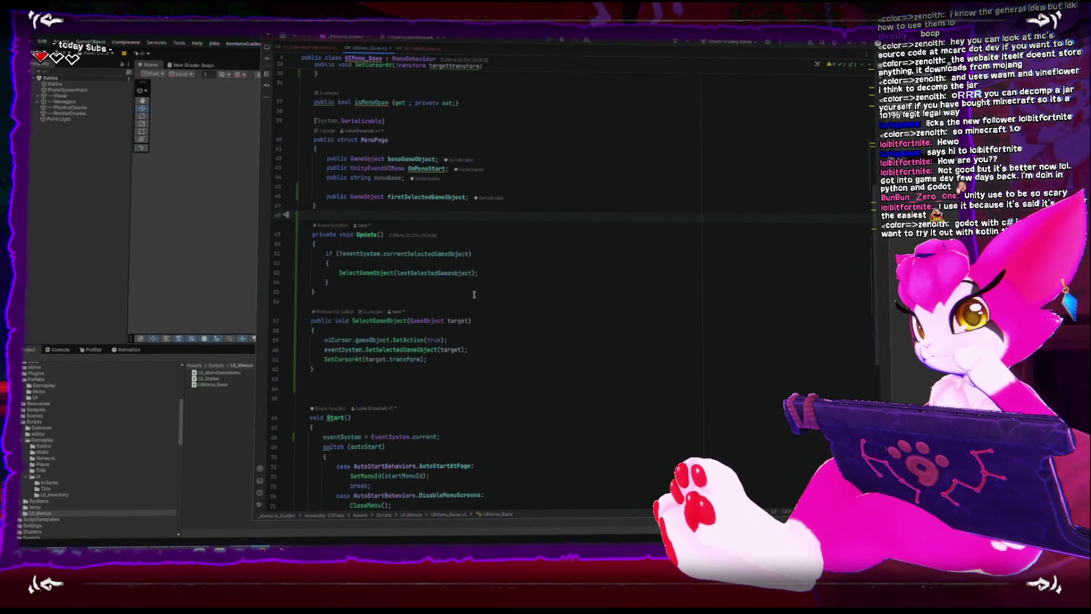
Move the eventSystem = EventSystem.current assignment from Start() to the top of Update()
scroll(379, 360, down, 5)
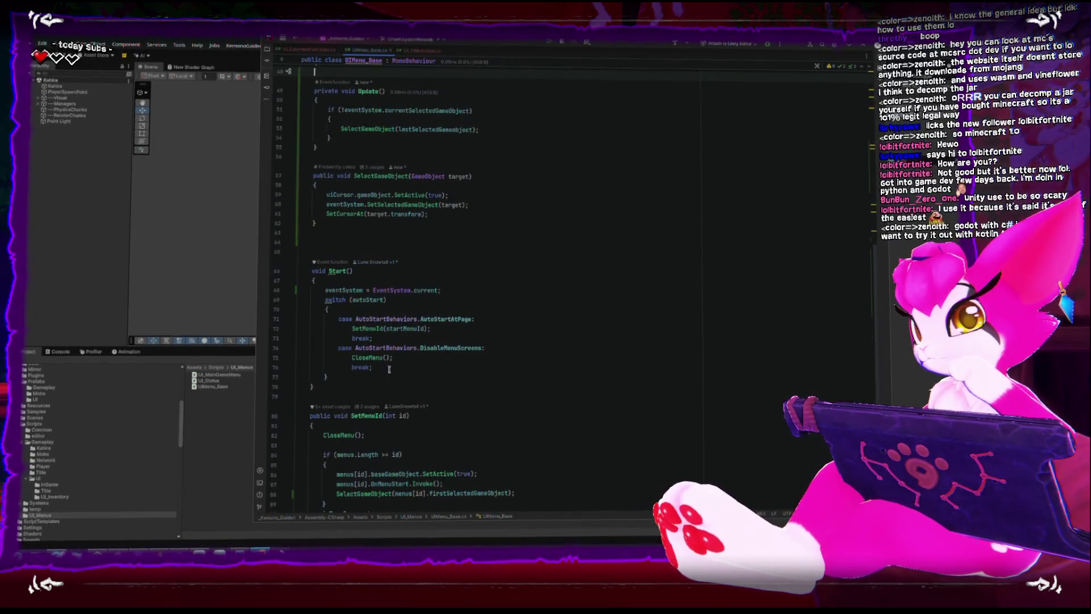
drag(328, 290, 465, 292)
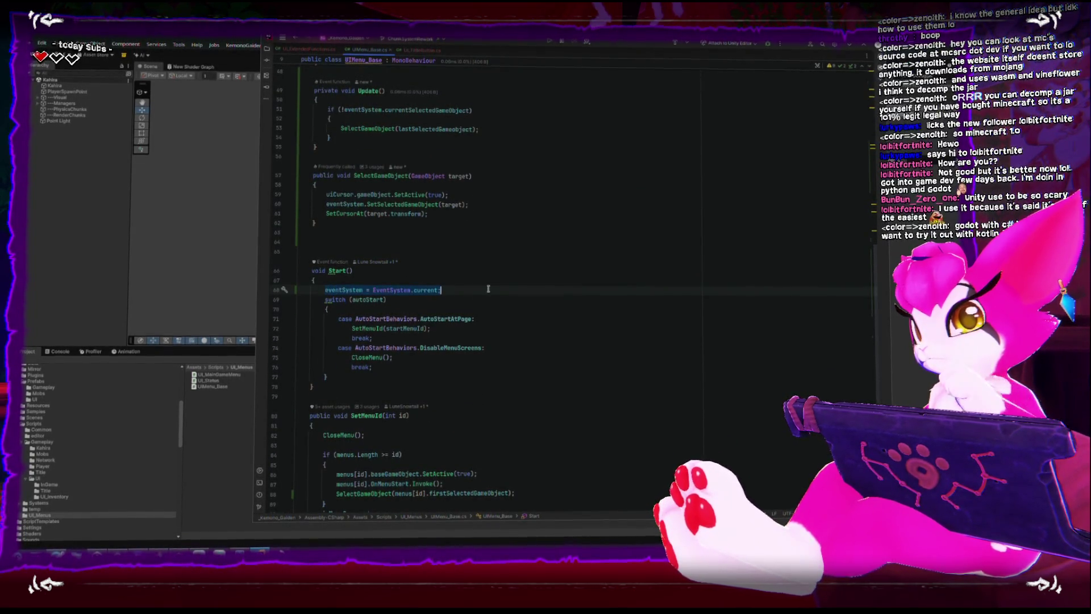
key(BackSpace)
key(BackSpace)
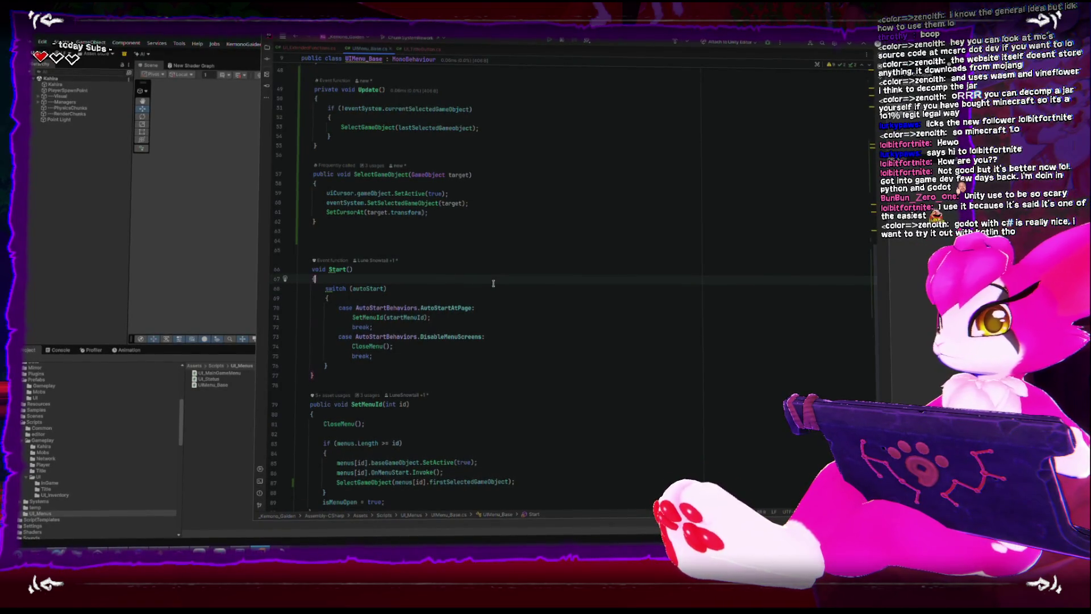
scroll(512, 262, up, 1)
click(469, 126)
key(Return)
key(ctrl+v)
Wrap that assignment in an if (!eventSystem) { } null check
key(Up)
key(Return)
key(Return)
text(if(!eve)
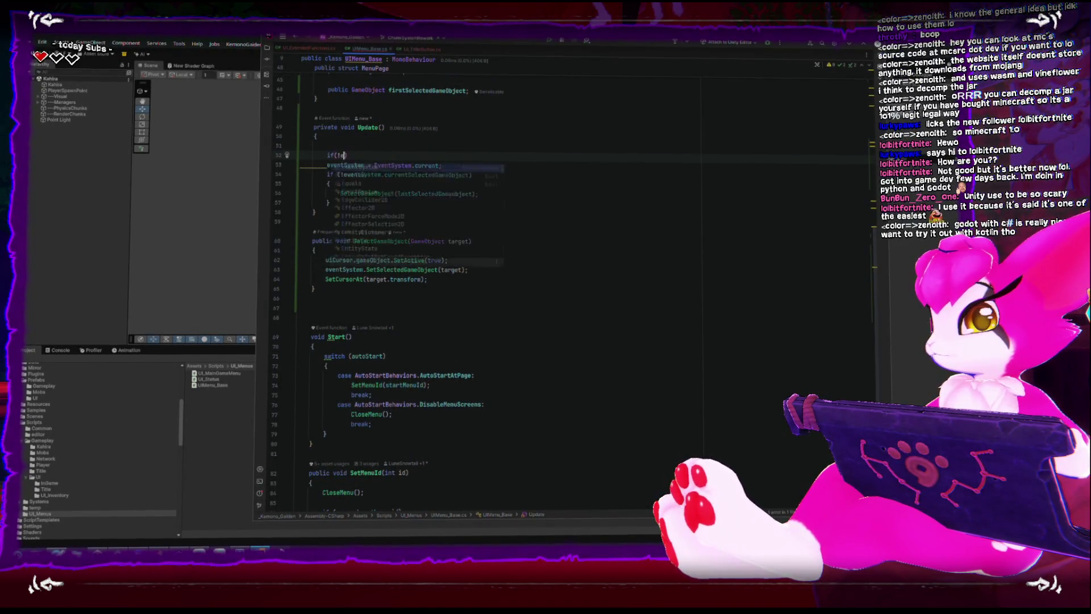
key(Return)
key(Down)
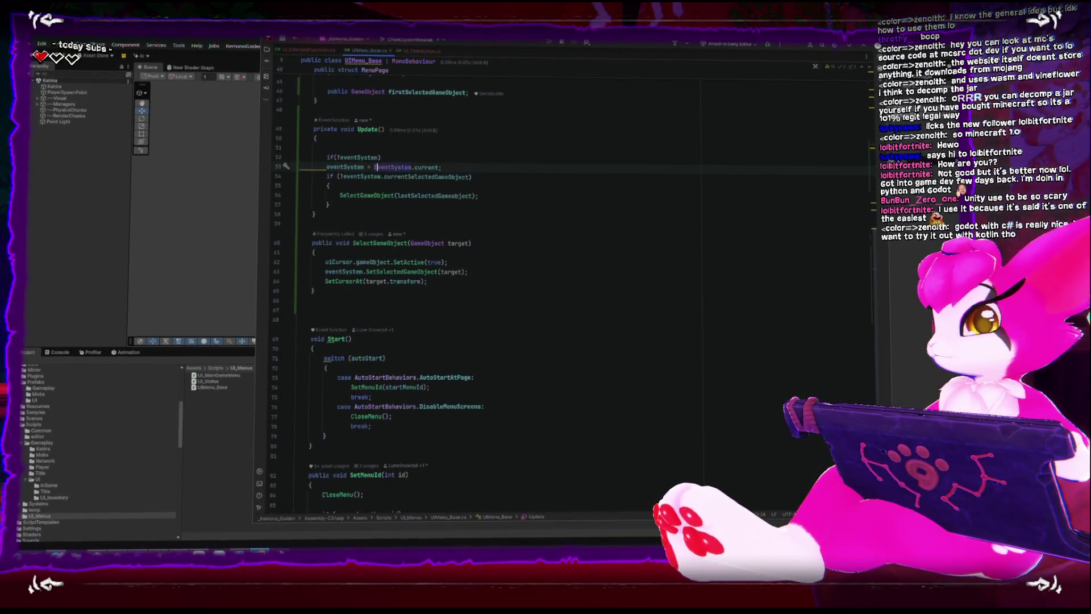
text({)
key(Return)
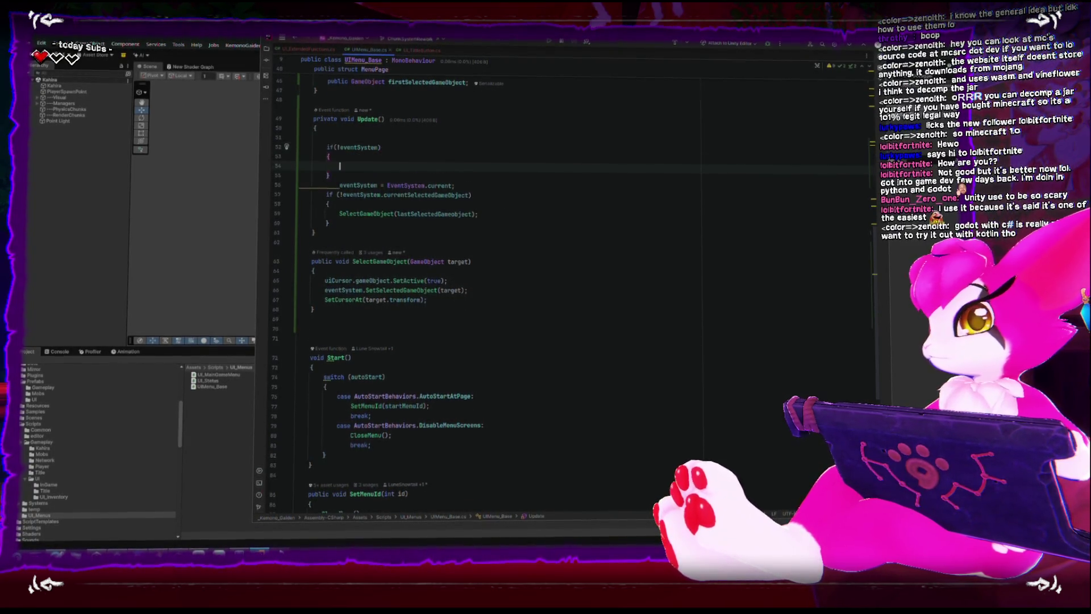
key(ctrl+shift+Down)
key(Up)
key(BackSpace)
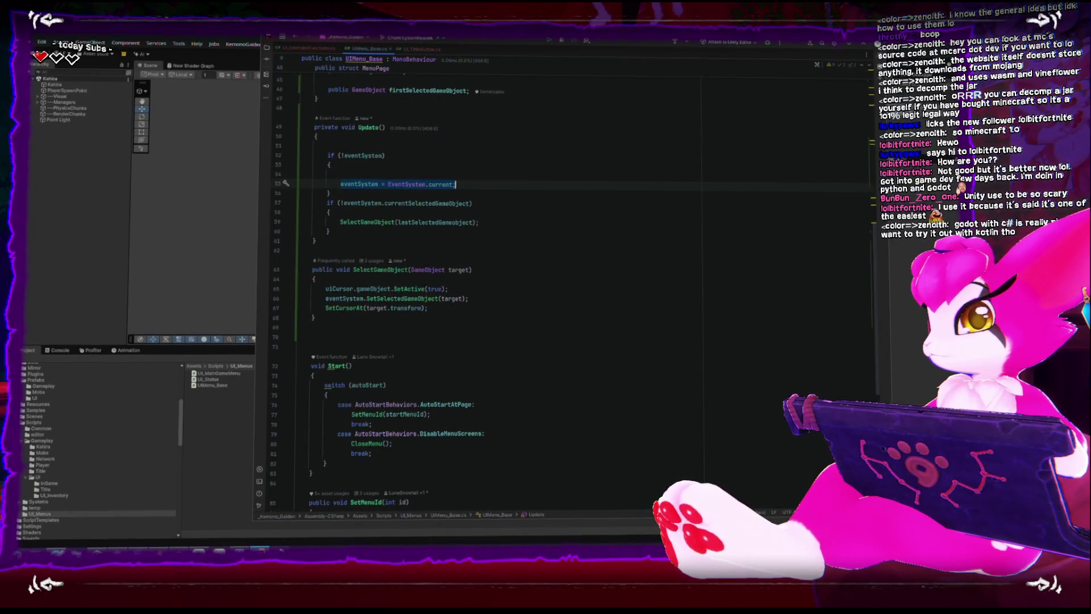
key(Down)
key(Down)
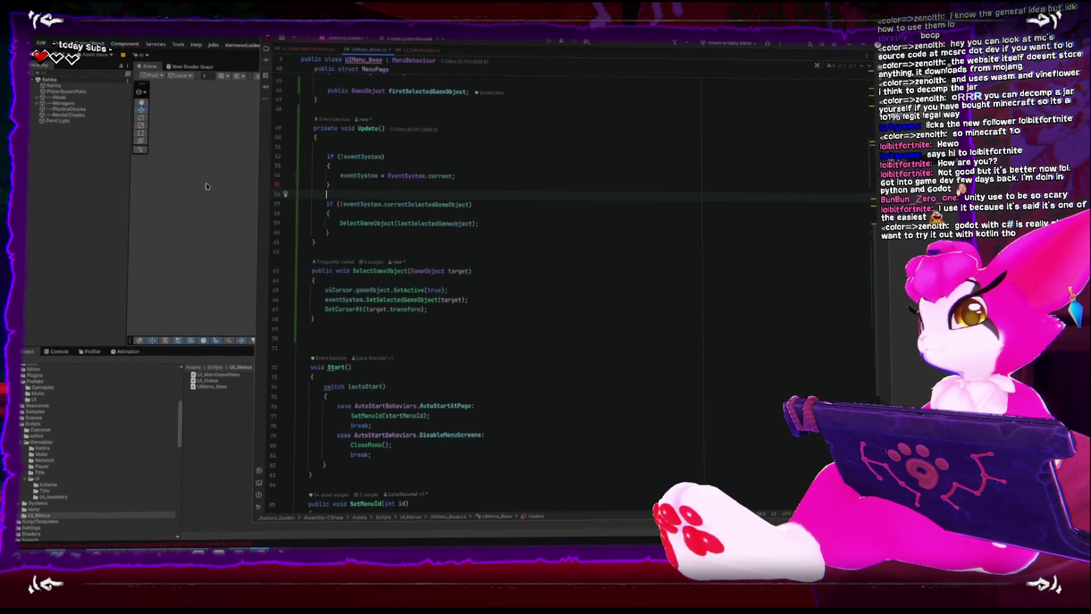
click(70, 179)
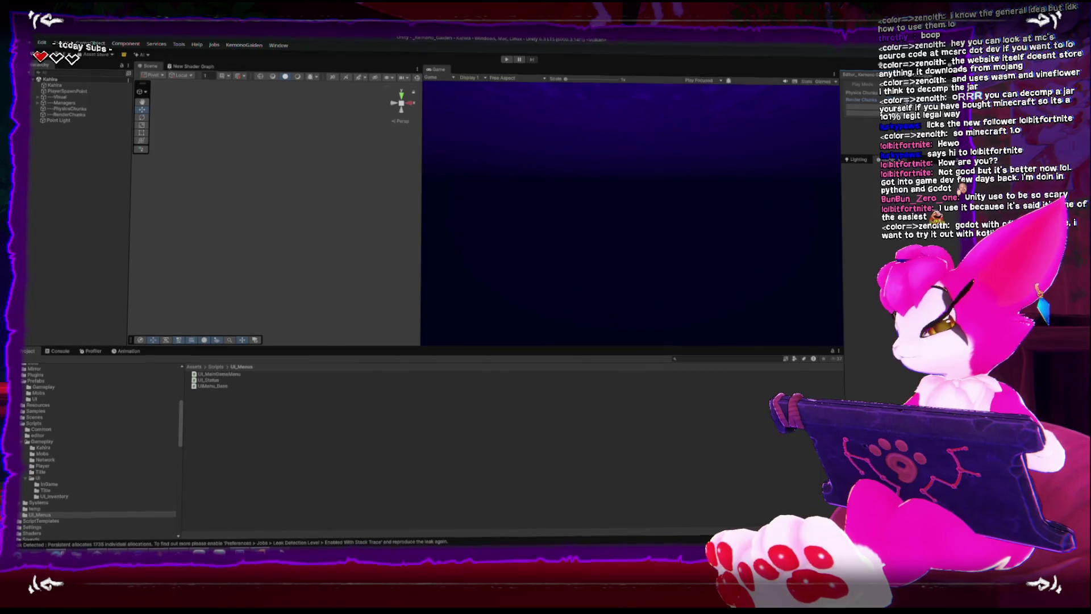
Play, open the in-game menu, and jump from the NullReferenceException to the SelectGameObject(lastSelectedGameObject) line
click(702, 124)
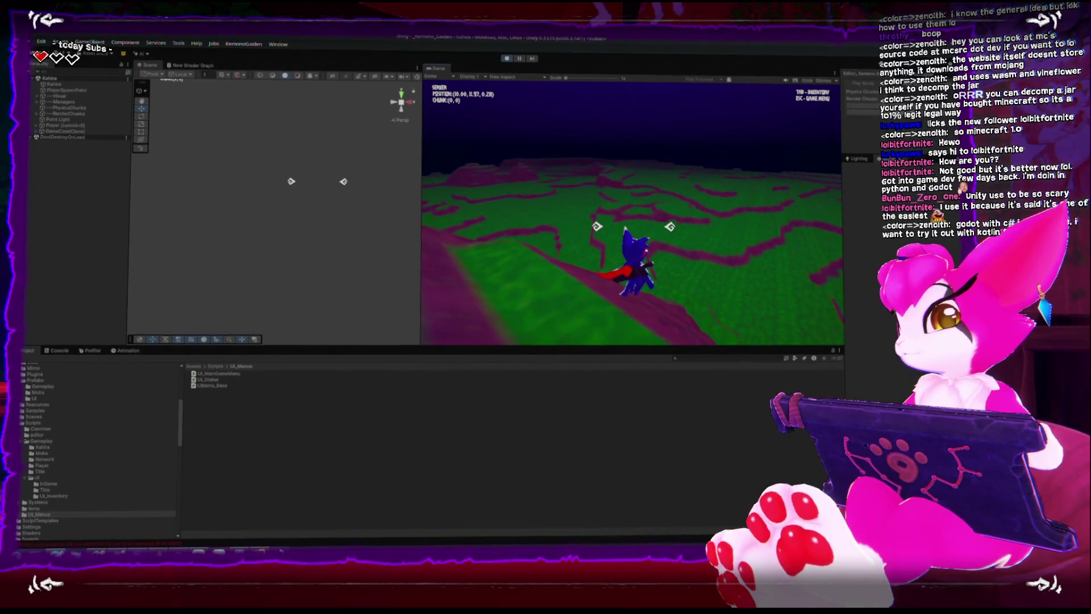
key(Escape)
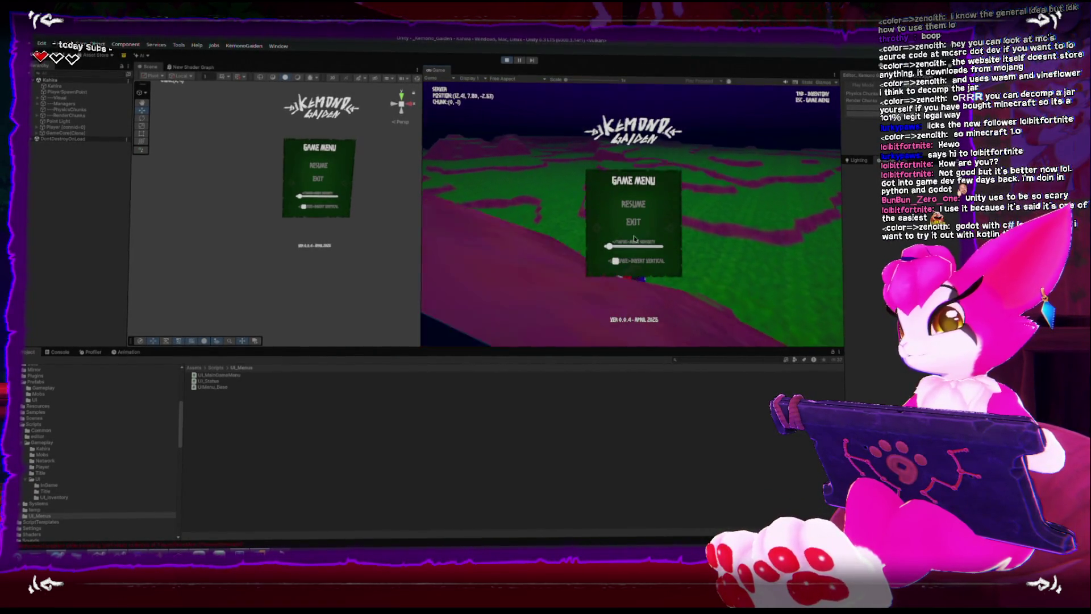
click(58, 352)
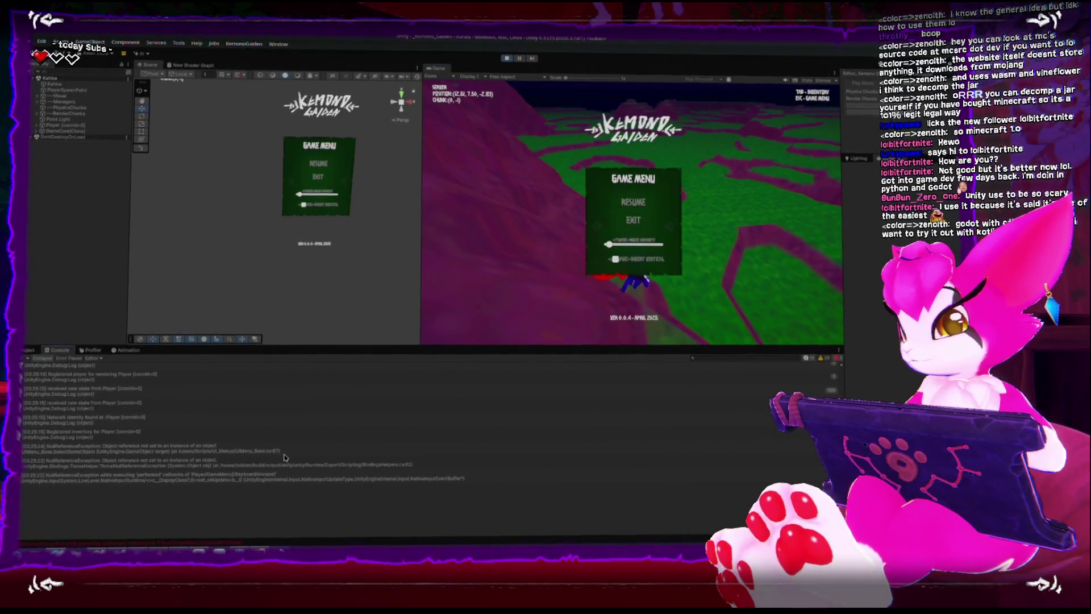
click(307, 462)
click(195, 452)
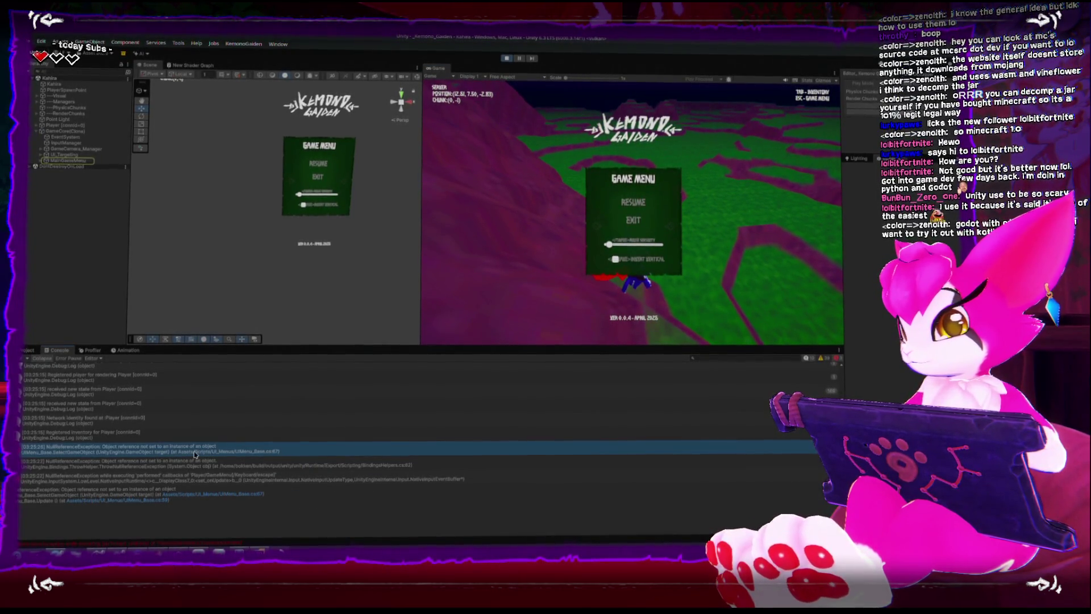
double_click(195, 452)
double_click(356, 221)
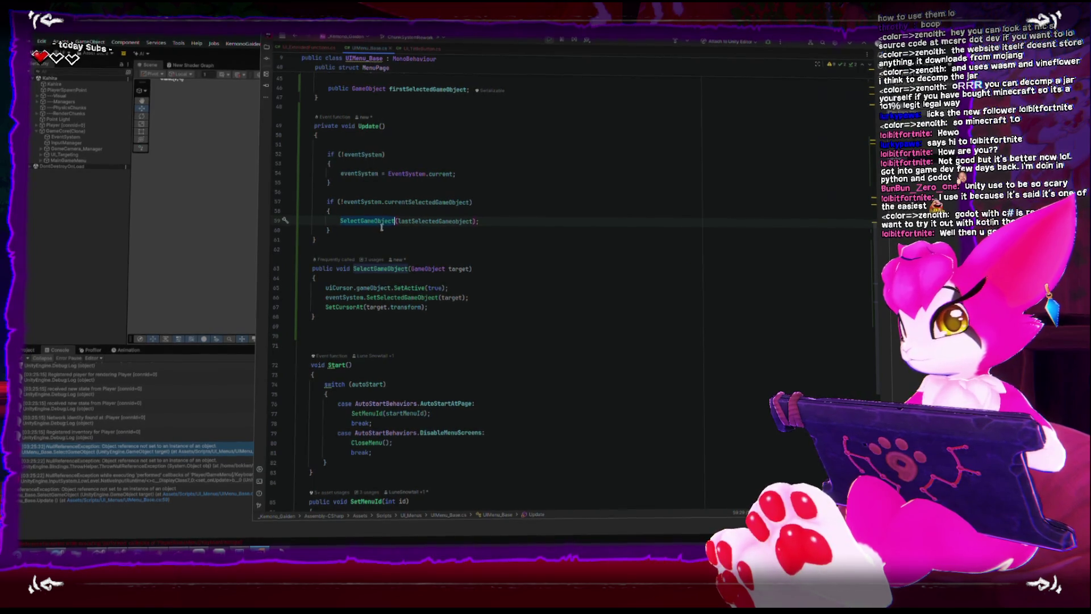
Stop play mode in Unity and return to UIMenu_Base.cs
scroll(380, 243, up, 3)
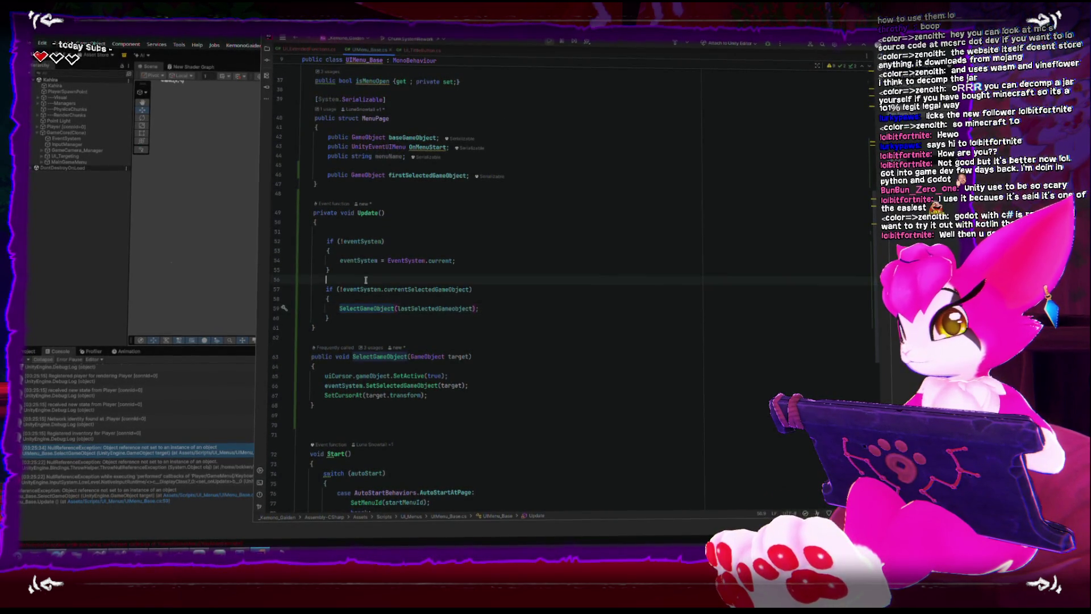
click(80, 241)
click(504, 59)
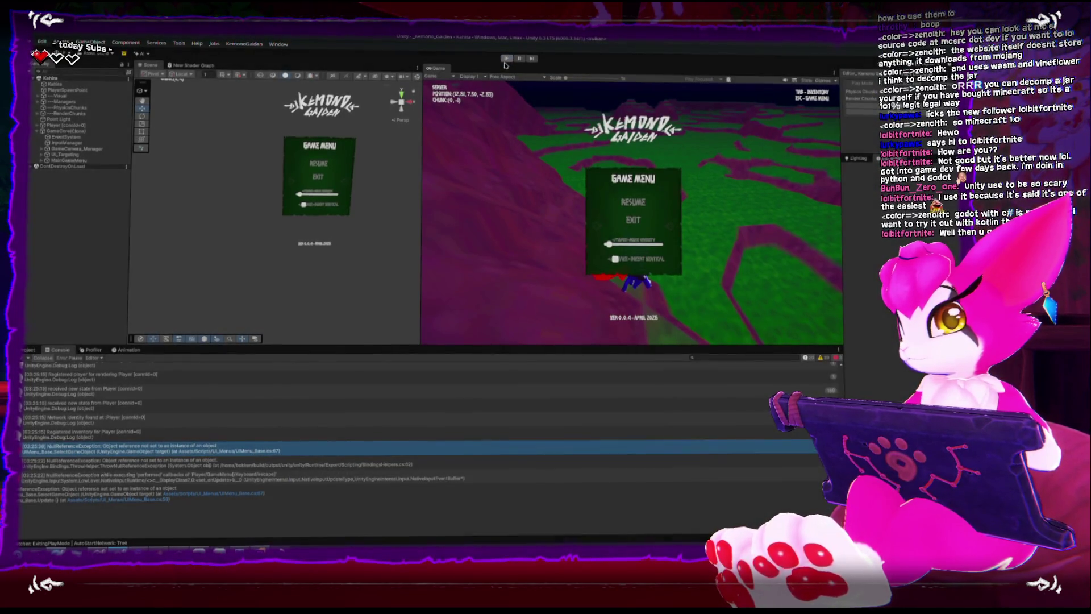
key(alt+Tab)
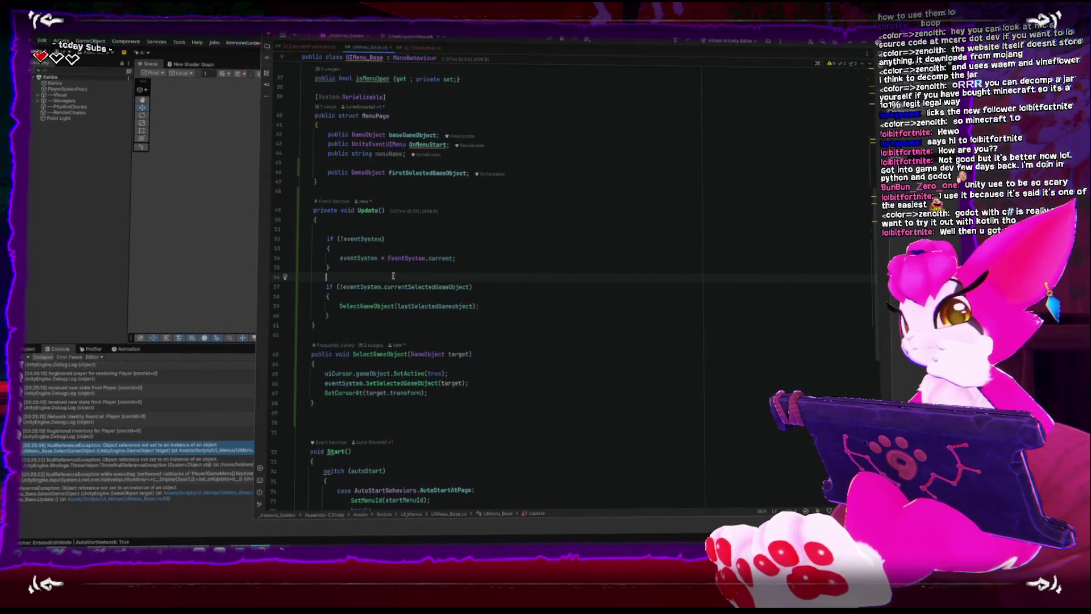
Wrap the currentSelectedGameObject reselect check in if(lastSelectedGameobject) and indent it
scroll(385, 330, up, 3)
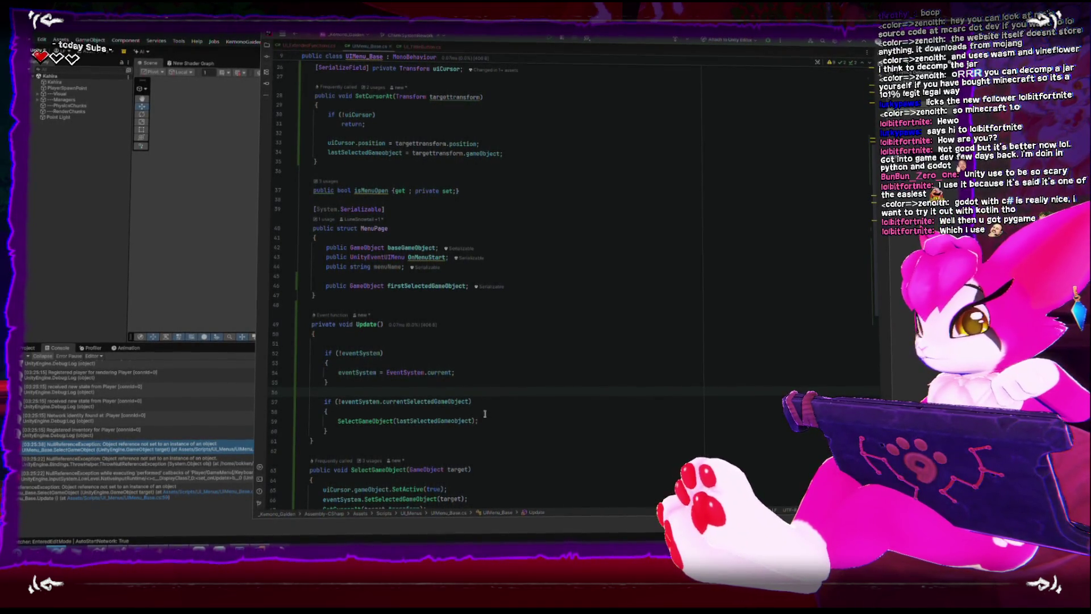
text(if(lastSelectedGameobject)
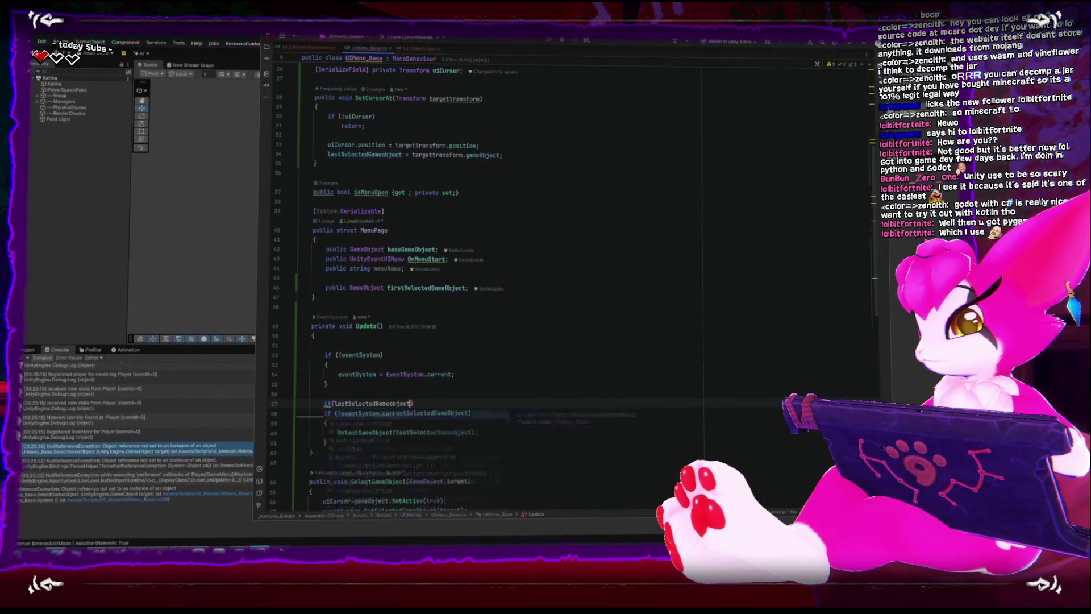
drag(334, 438, 313, 410)
key(Tab)
click(563, 382)
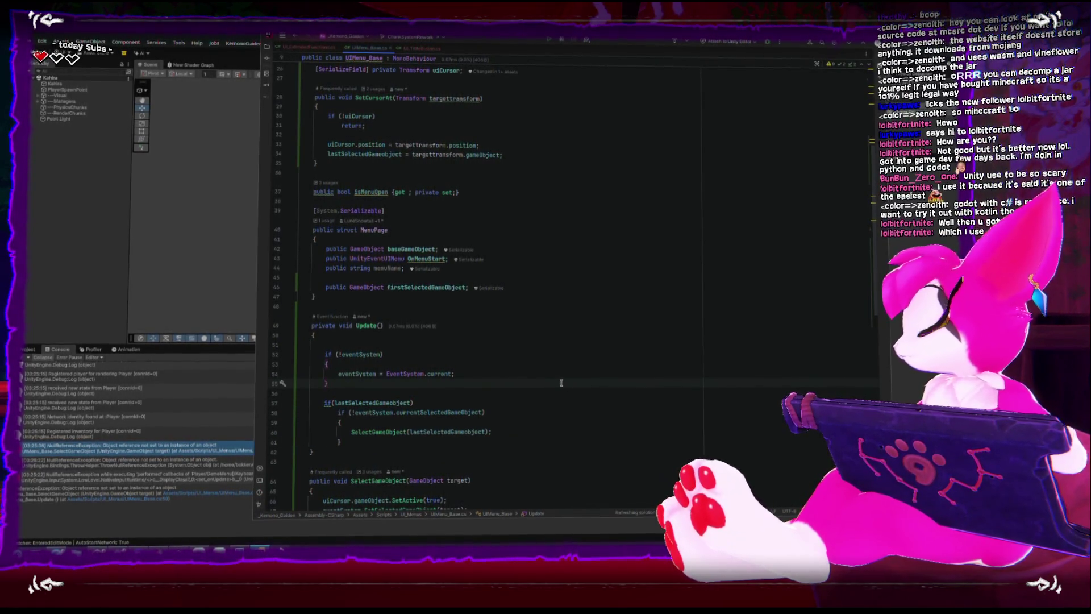
click(55, 345)
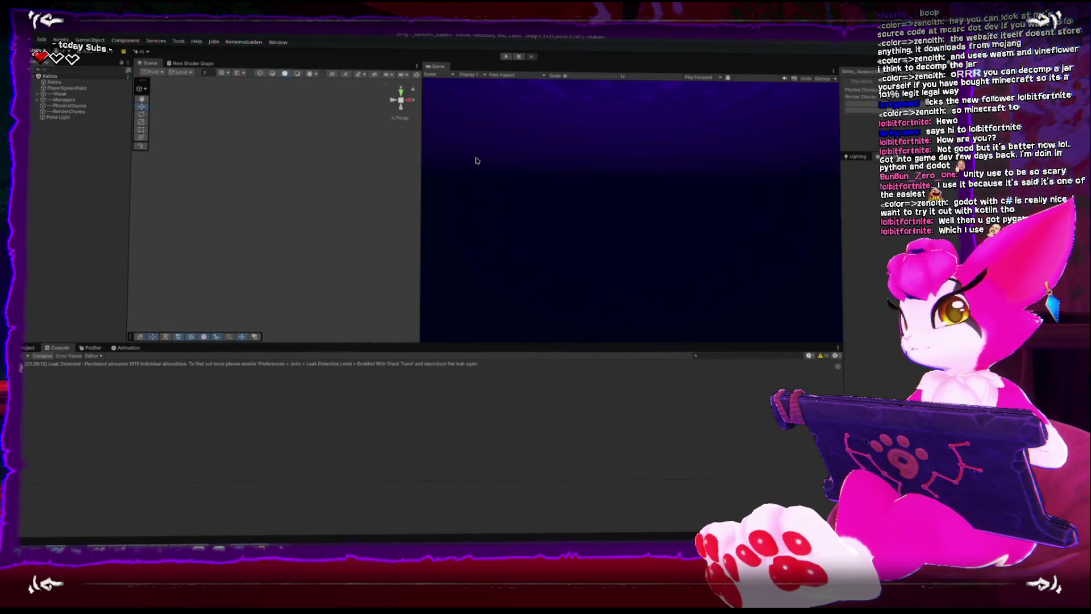
Start and stop a quick play test, then show the UI_Menus scripts folder
click(505, 57)
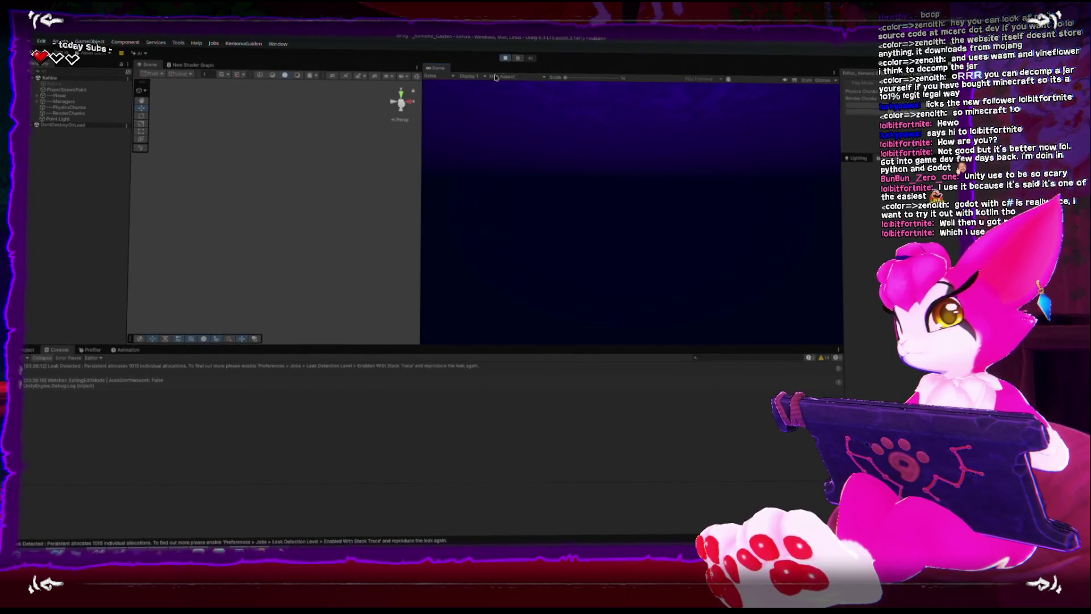
click(510, 57)
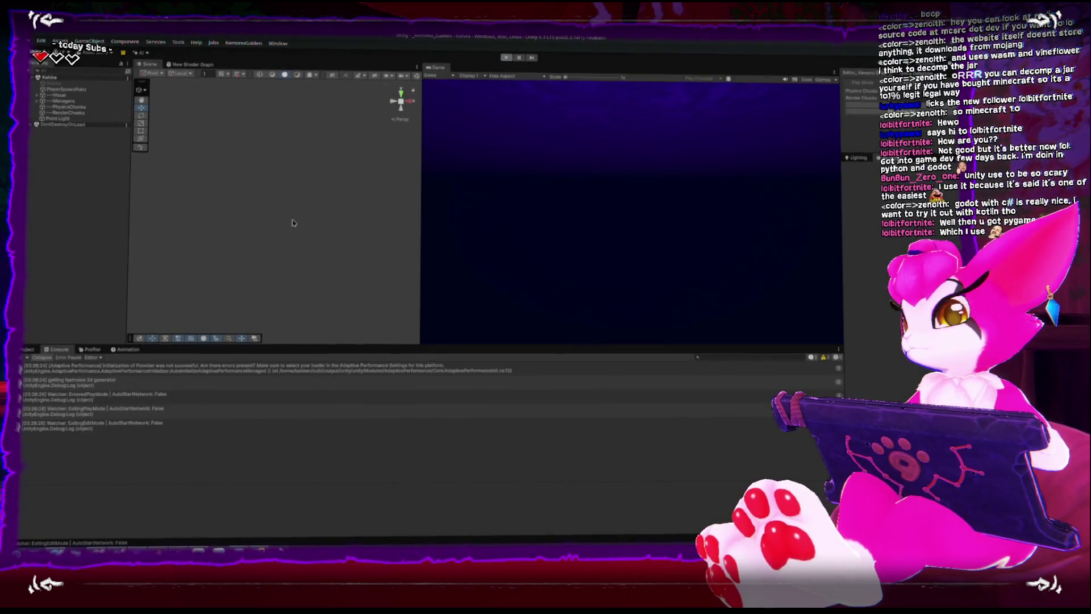
click(27, 348)
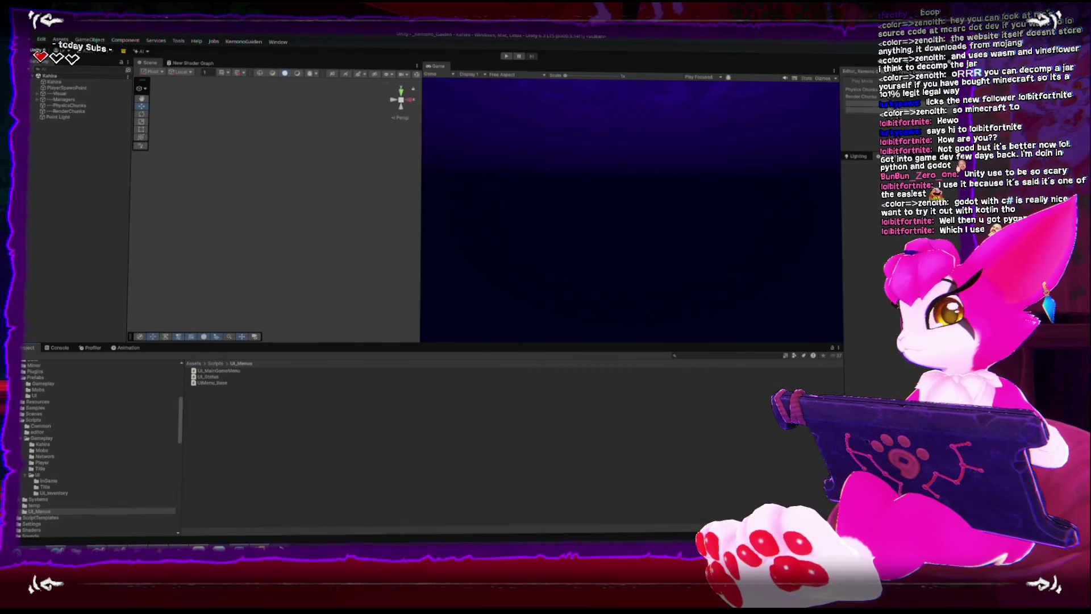
Play again, open the Game Menu with Escape, inspect the NullReferenceException stack trace, then stop
key(ctrl+p)
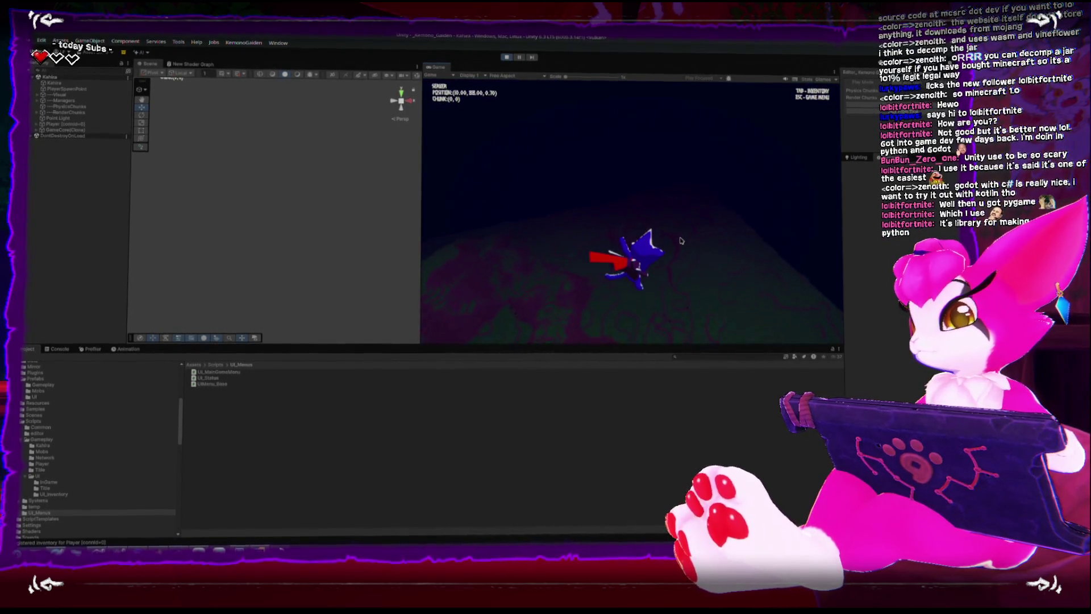
click(707, 261)
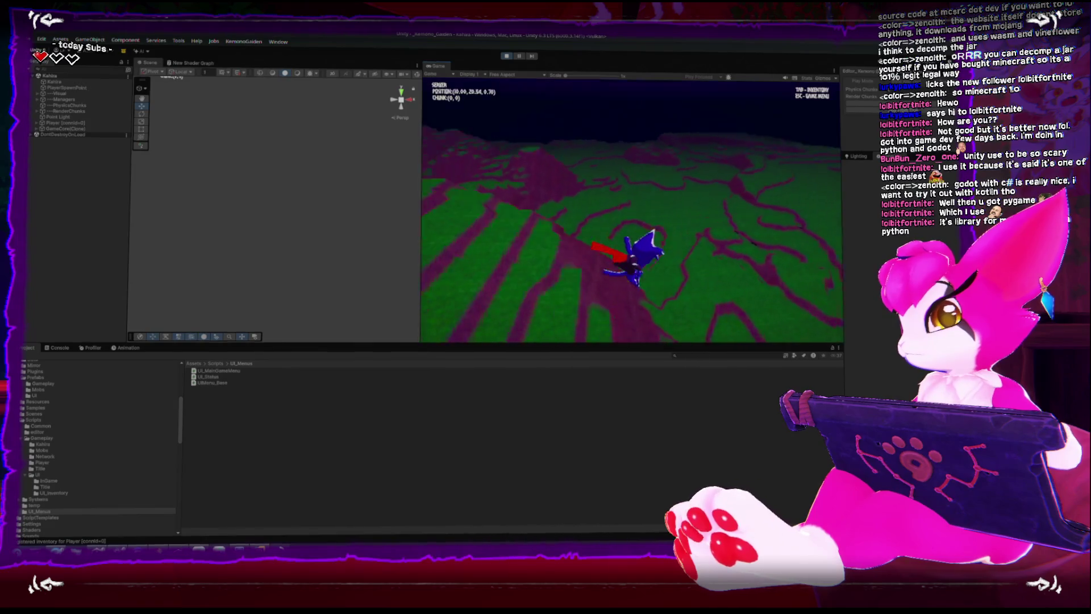
key(Escape)
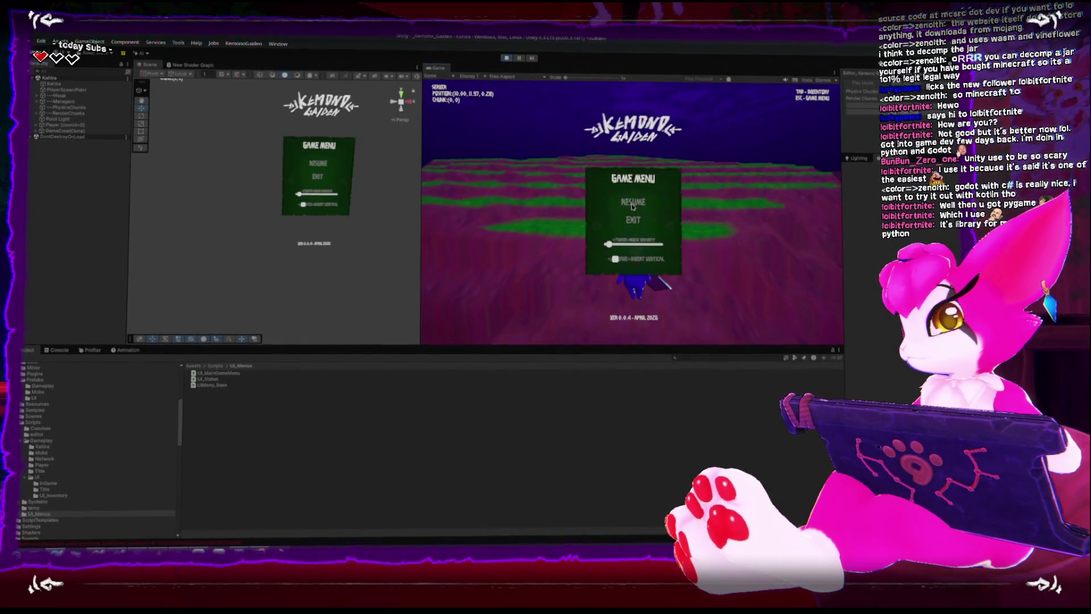
click(57, 349)
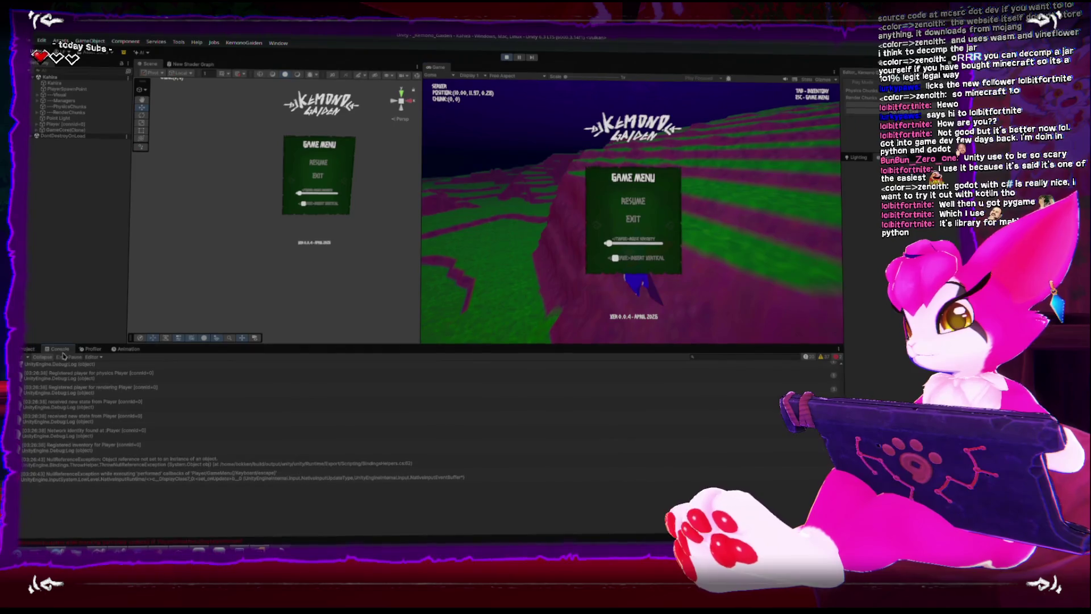
click(279, 463)
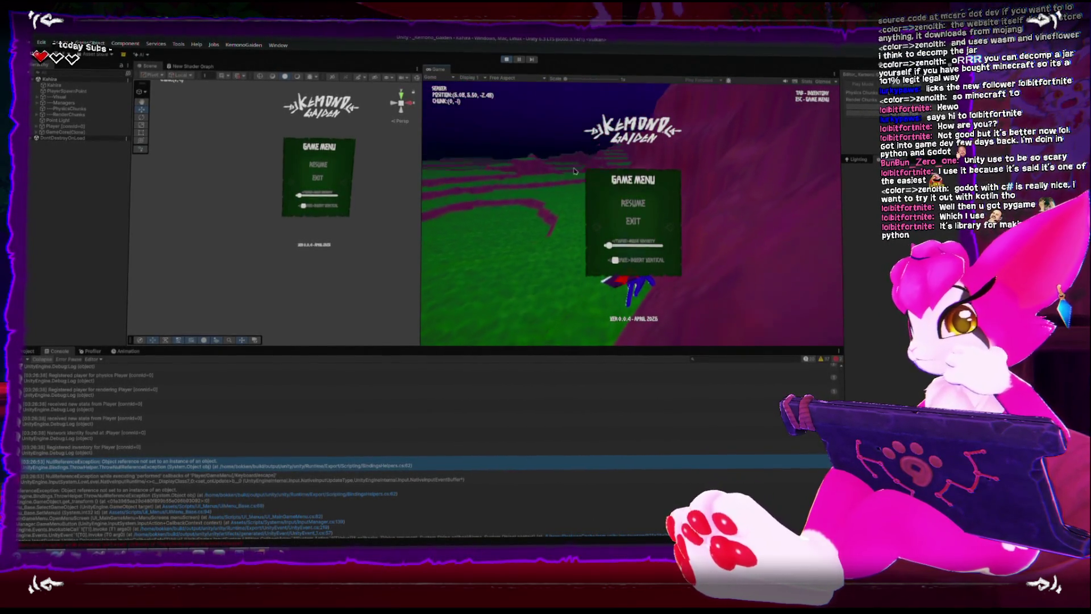
click(507, 59)
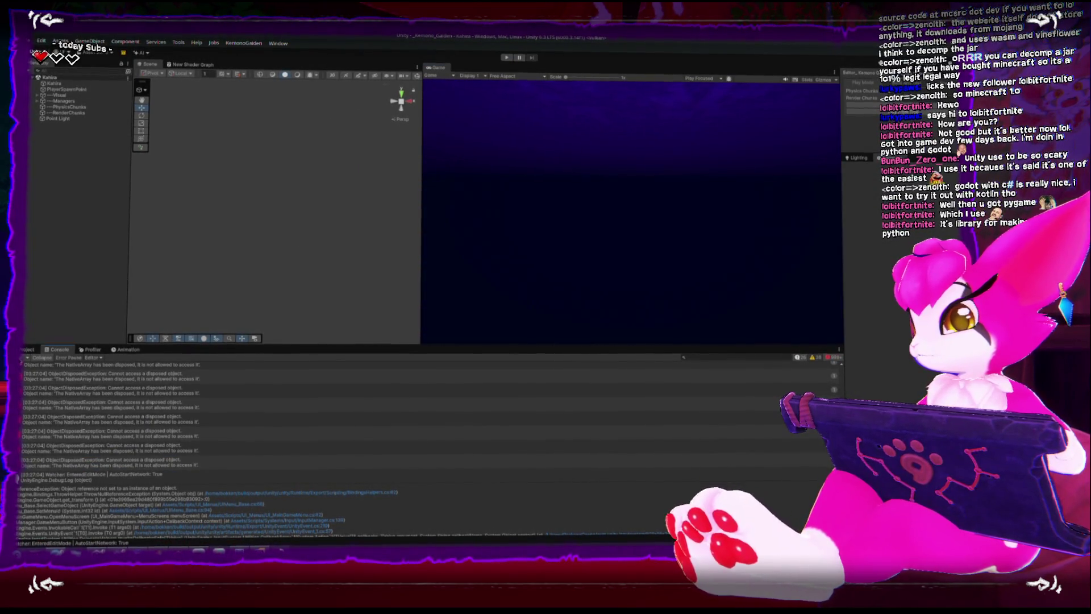
Bring UIMenu_Base.cs forward and scroll through its Update, SelectGameObject and Start code
click(29, 349)
click(263, 546)
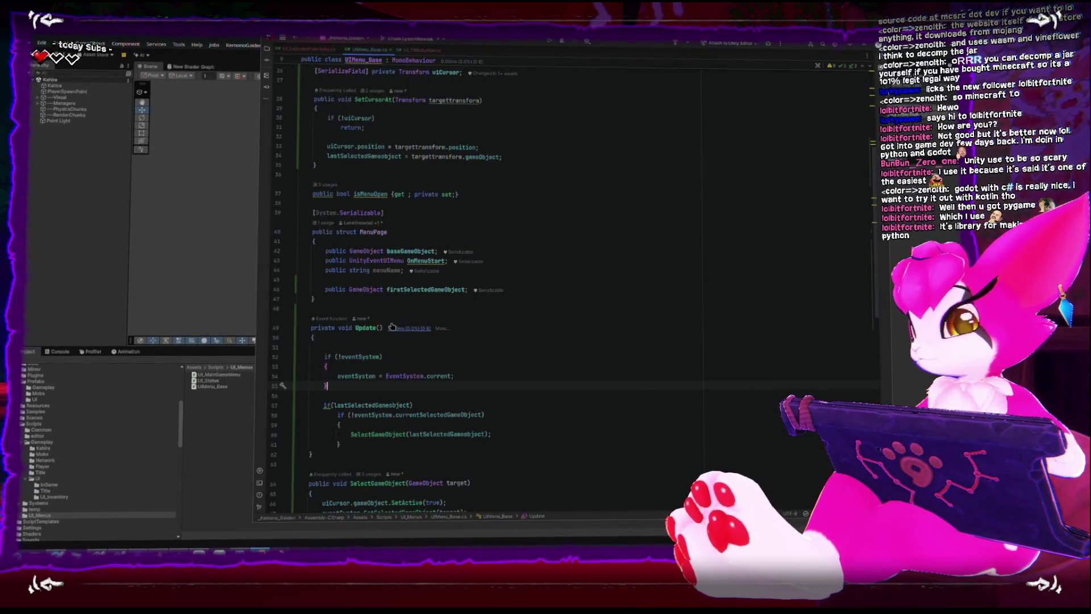
scroll(392, 326, down, 3)
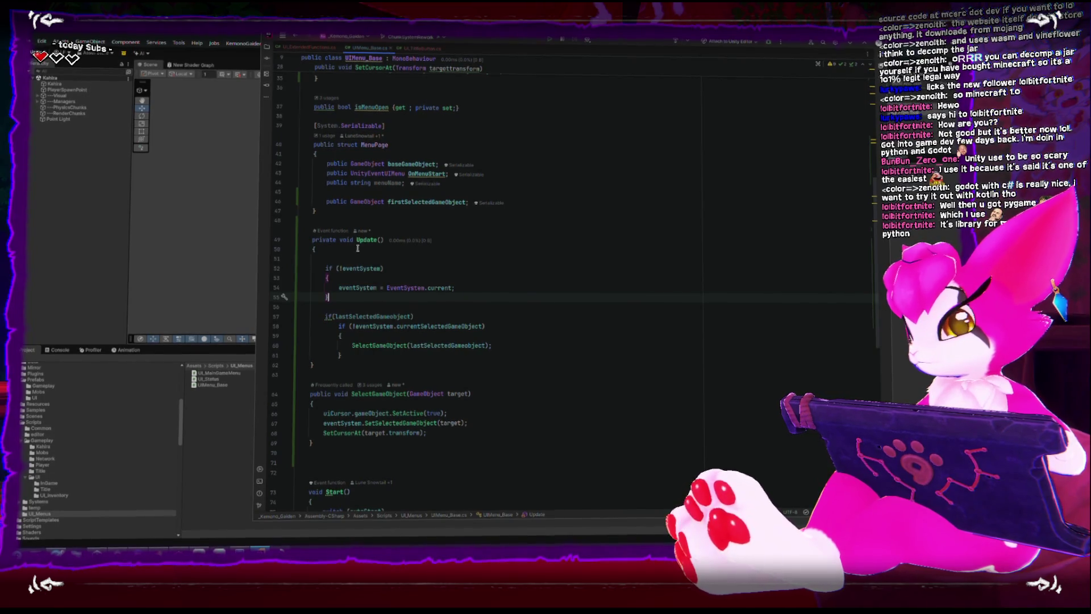
scroll(394, 392, down, 8)
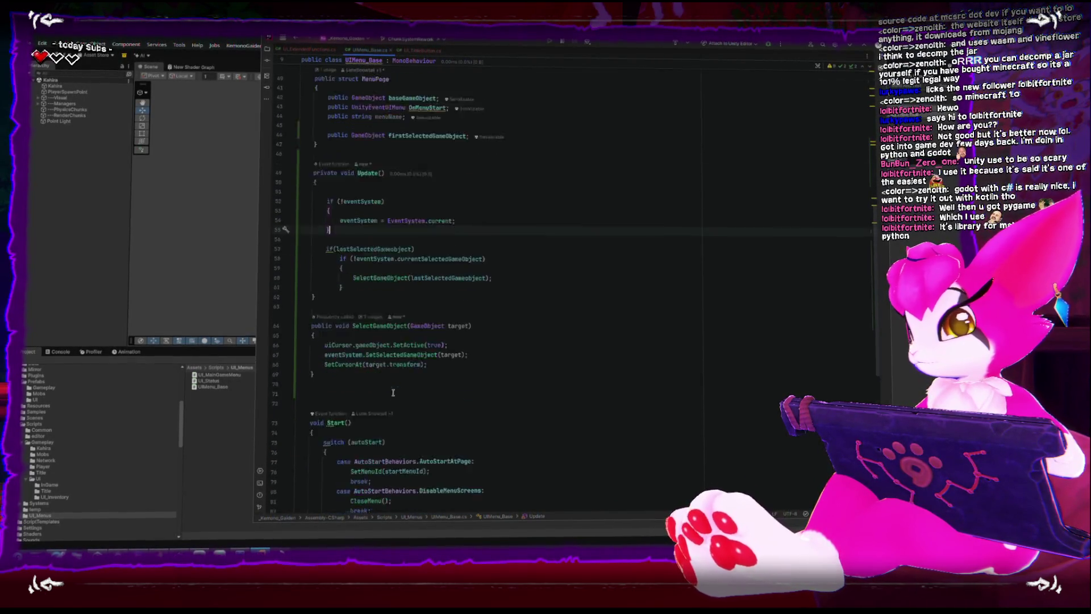
scroll(394, 392, up, 5)
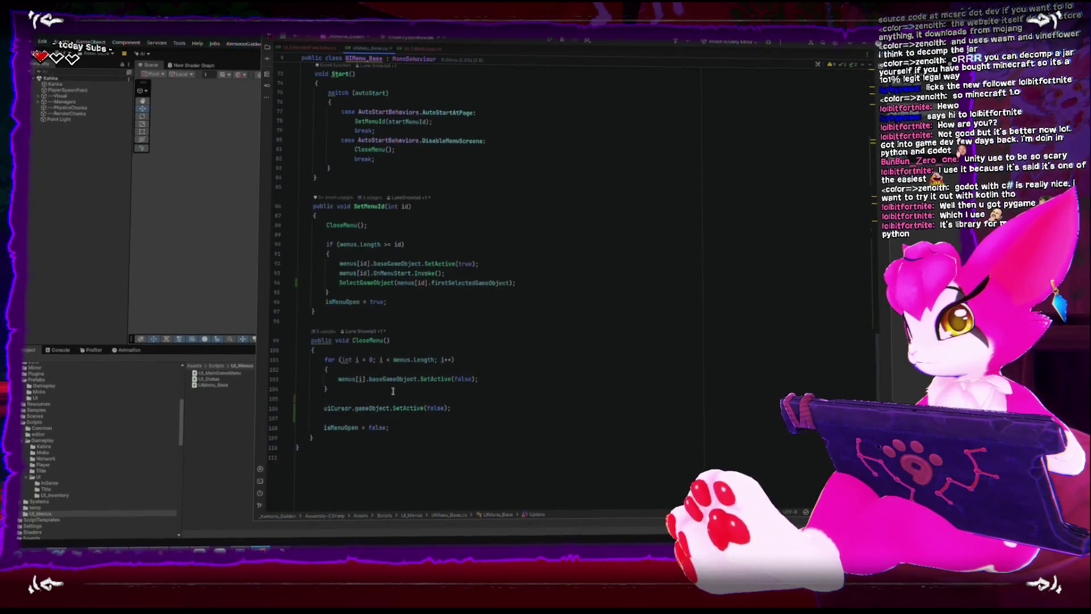
scroll(392, 391, up, 7)
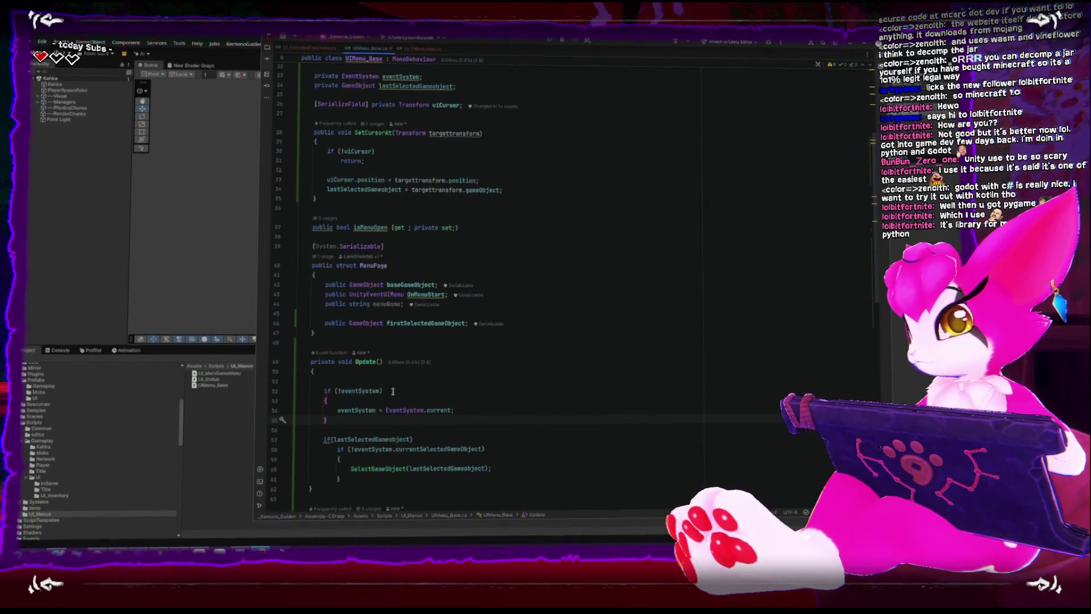
scroll(393, 391, down, 4)
scroll(392, 392, down, 10)
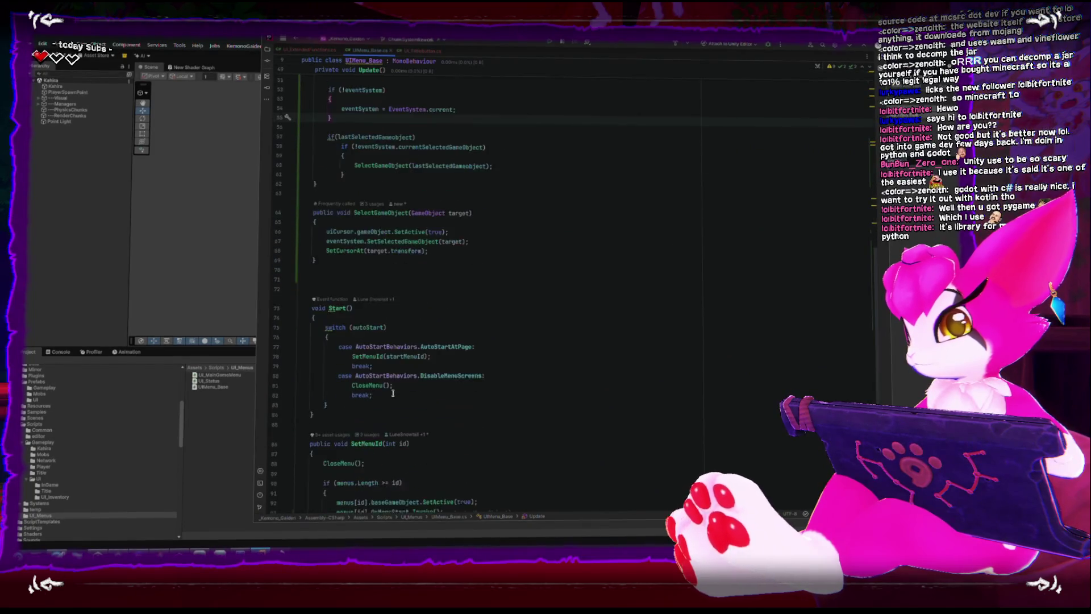
scroll(393, 392, up, 1)
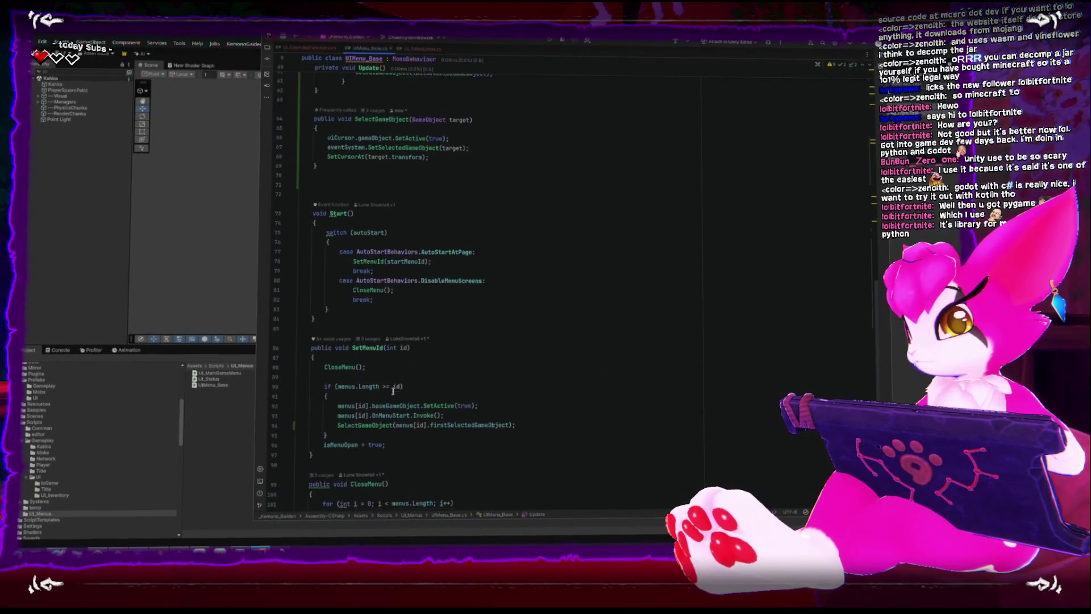
scroll(392, 391, up, 3)
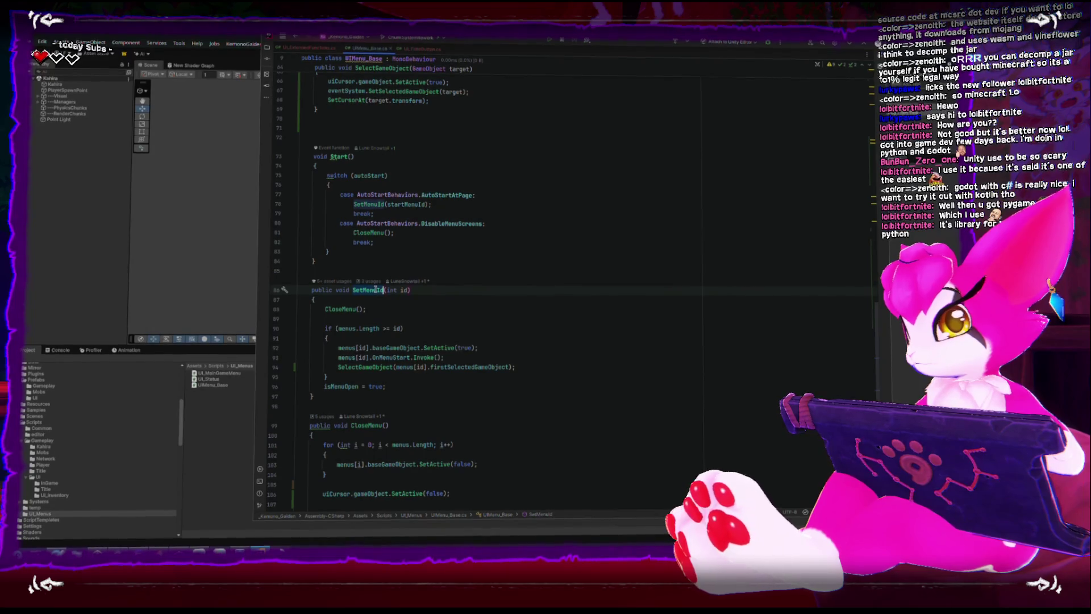
scroll(382, 392, up, 10)
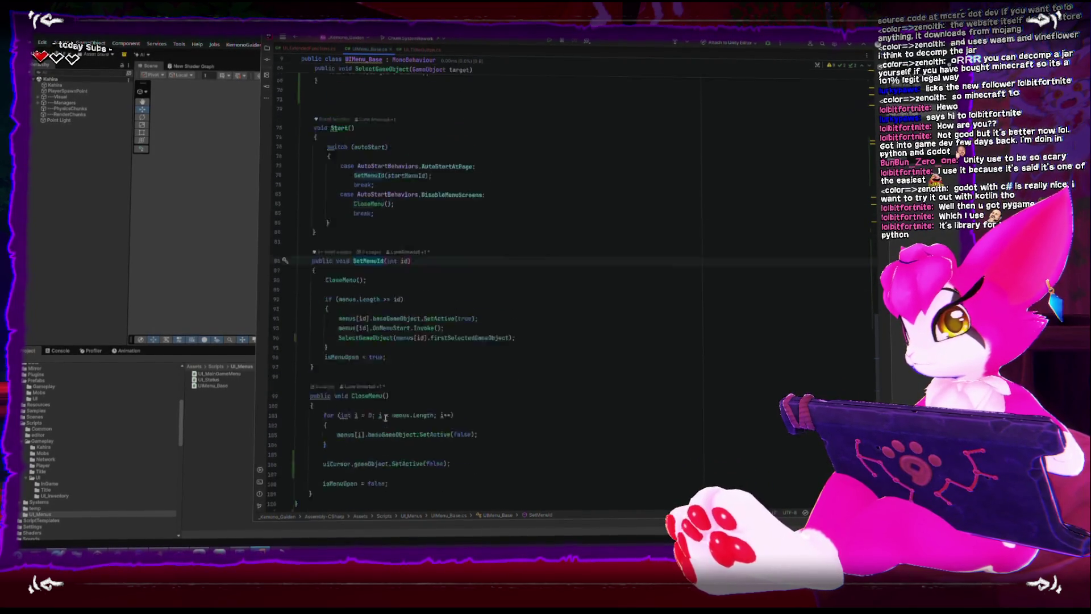
scroll(385, 418, up, 5)
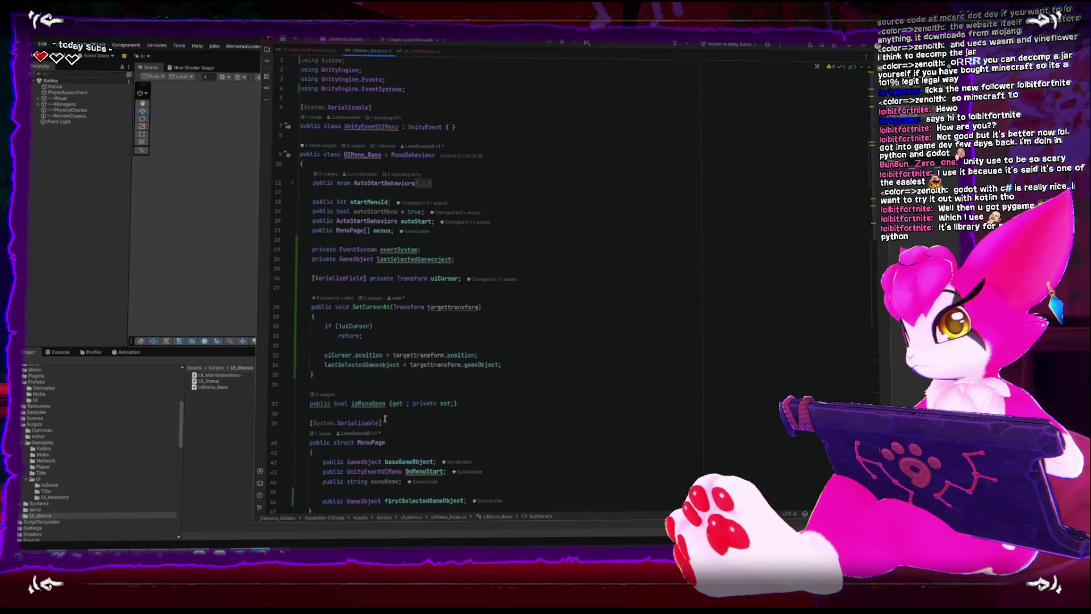
scroll(385, 419, down, 13)
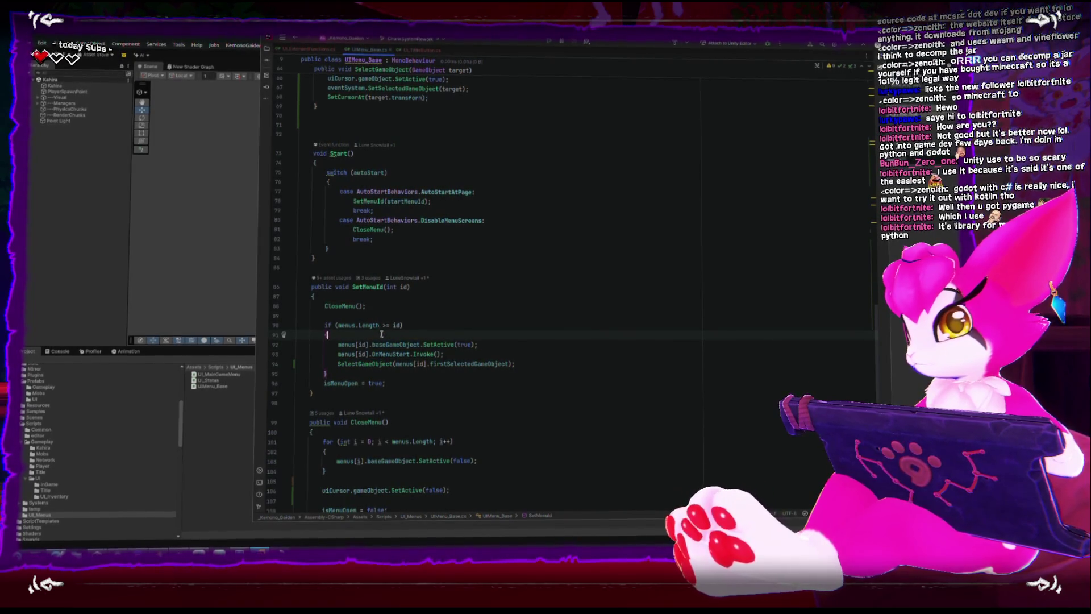
Place the cursor after the SelectGameObject call and review SetMenuId and CloseMenu
click(534, 365)
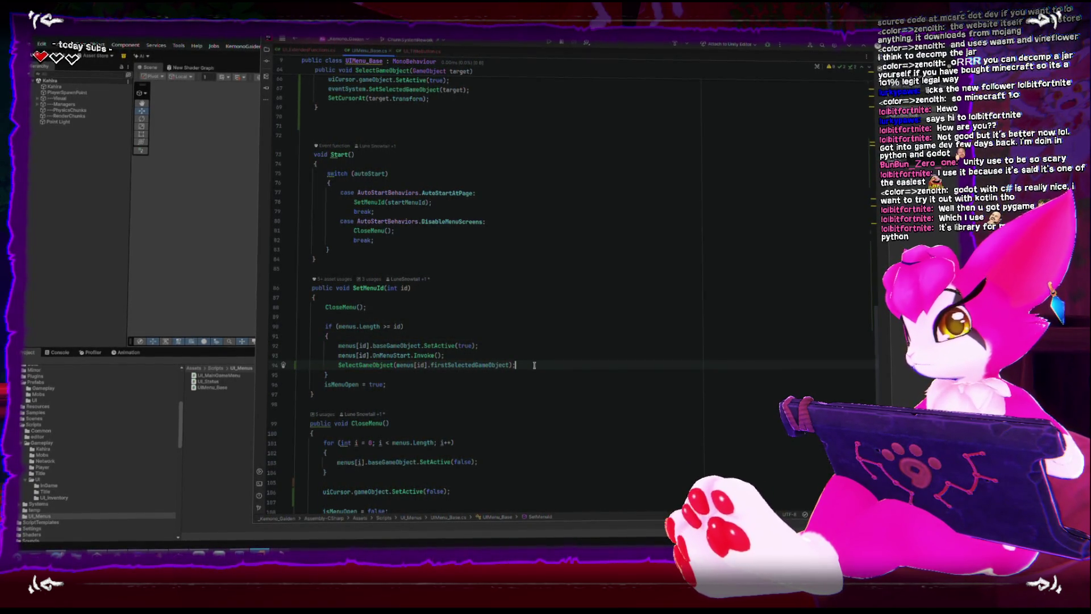
scroll(532, 363, up, 2)
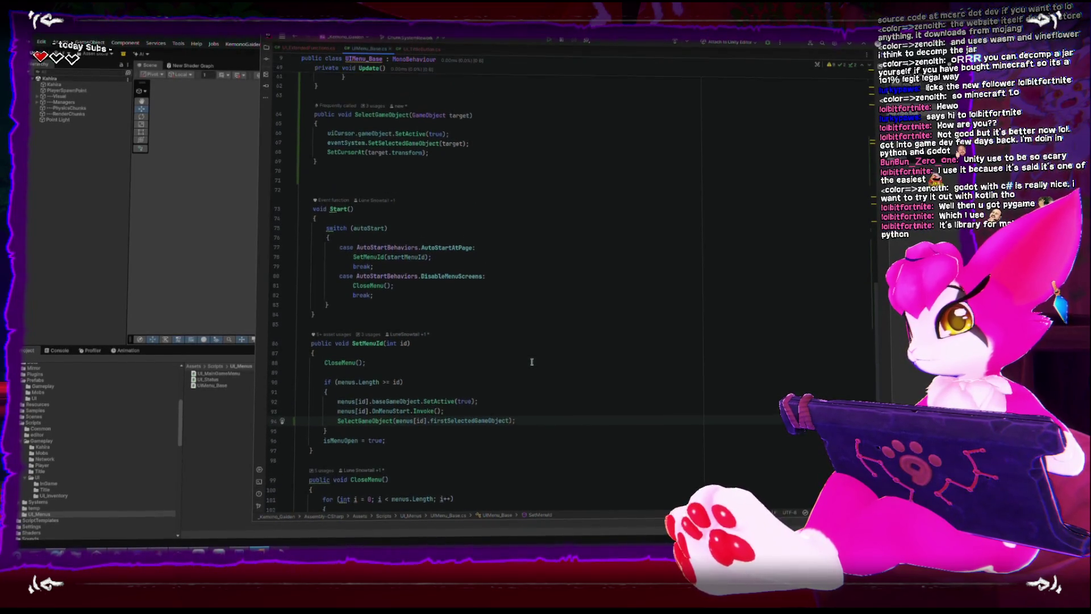
scroll(532, 362, down, 3)
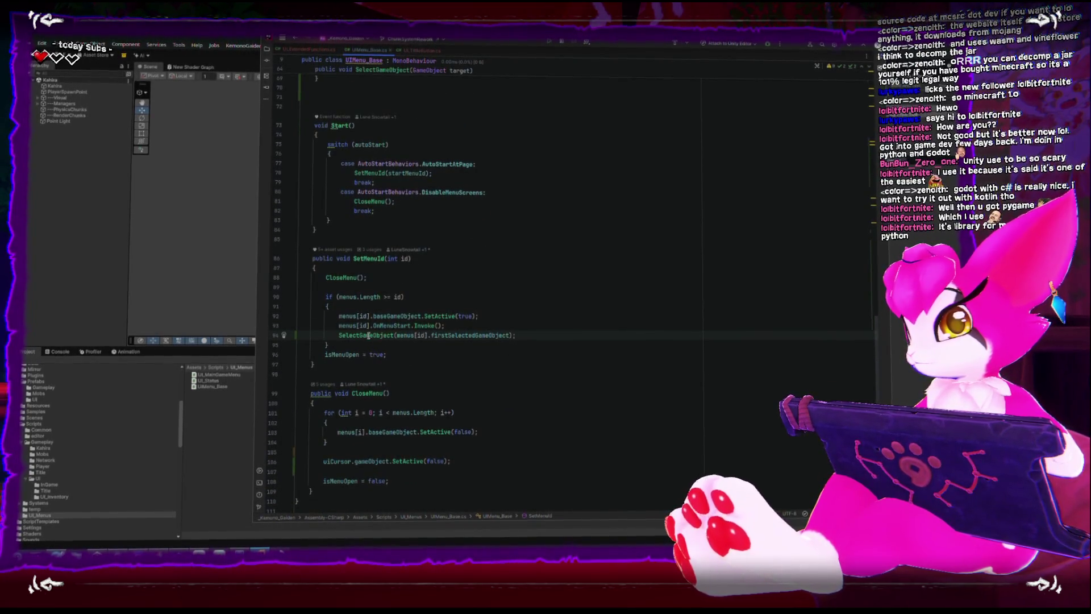
scroll(438, 417, down, 2)
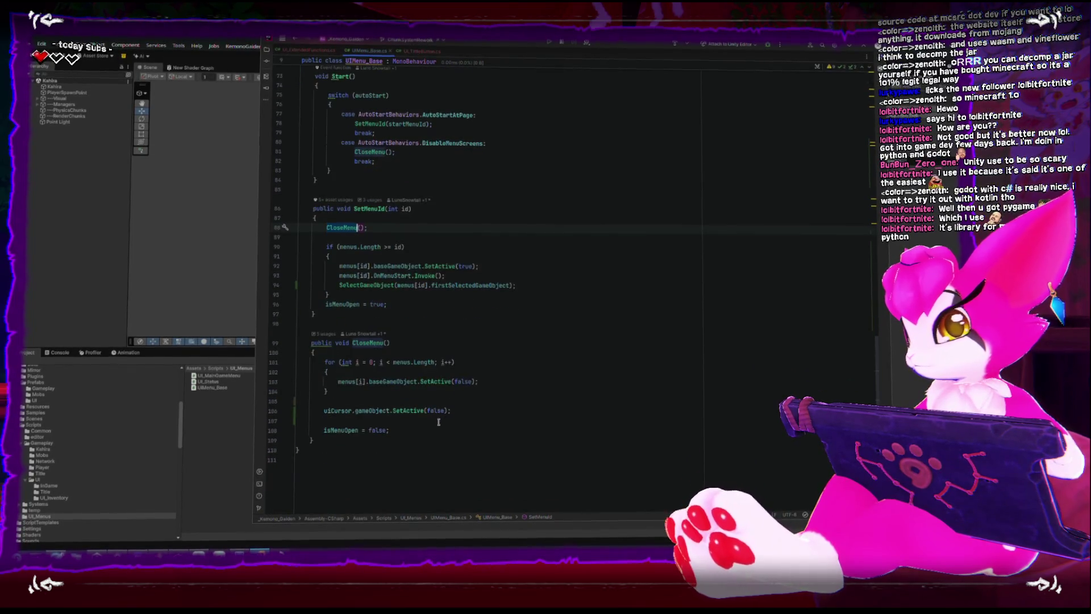
scroll(438, 415, up, 6)
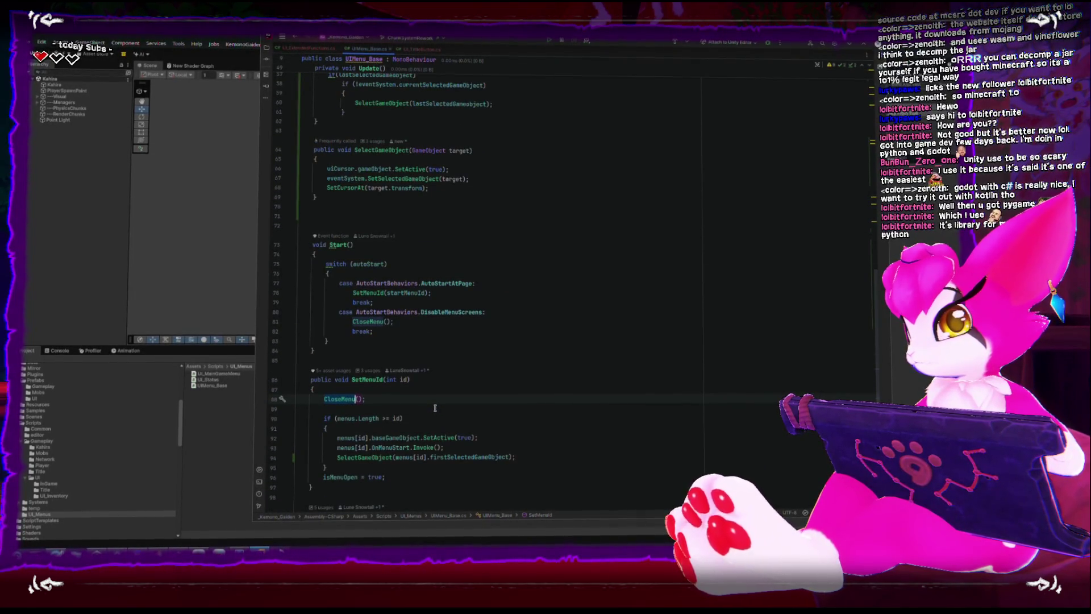
scroll(435, 409, up, 5)
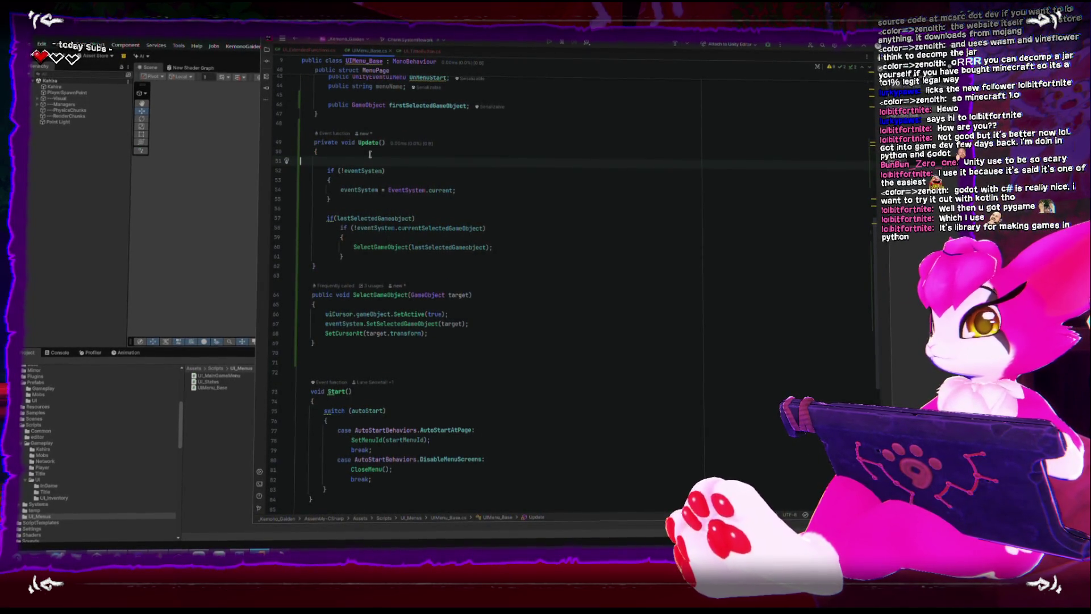
Add 'if (!isMenuOpen) return;' at the top of Update()
key(Return)
text(if(is)
key(Return)
key(Home)
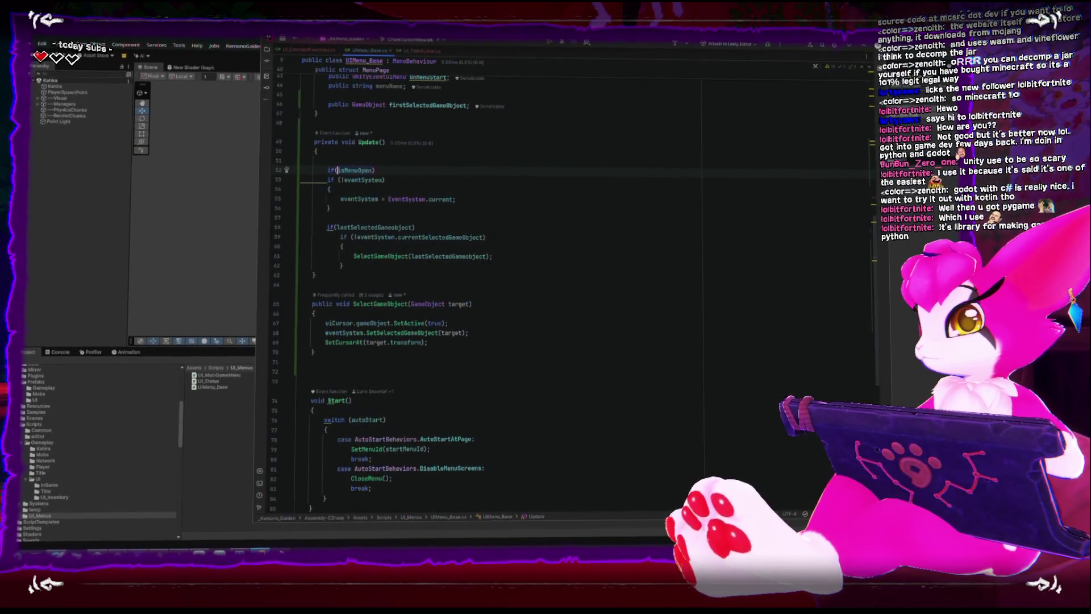
text(!)
key(End)
key(Return)
text(retu)
text(urn;)
key(Return)
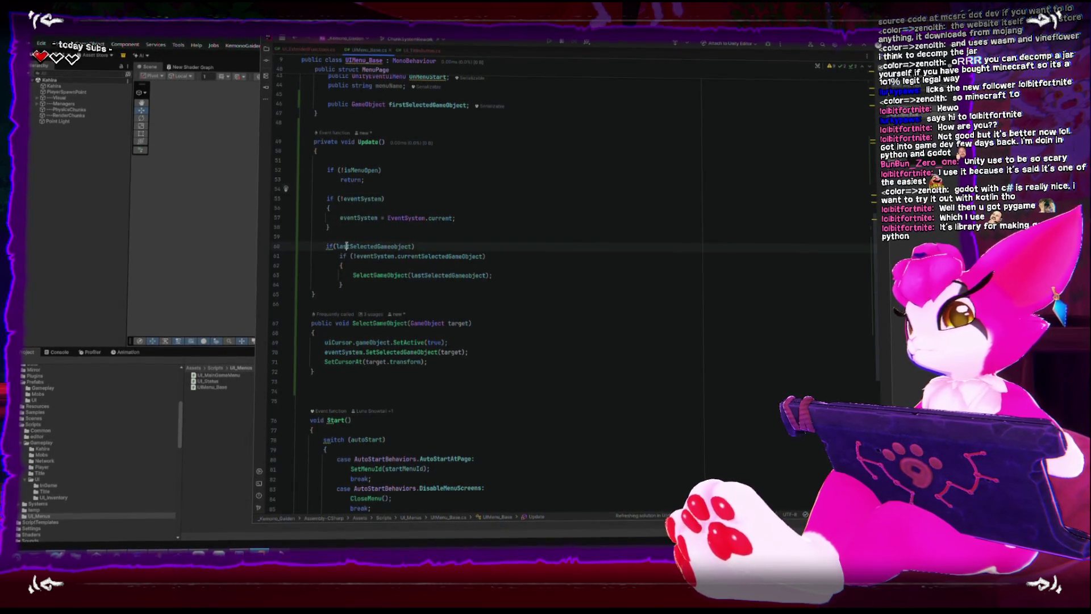
Insert 'lastSelectedGameObject = null;' at the start of CloseMenu()
scroll(419, 307, down, 10)
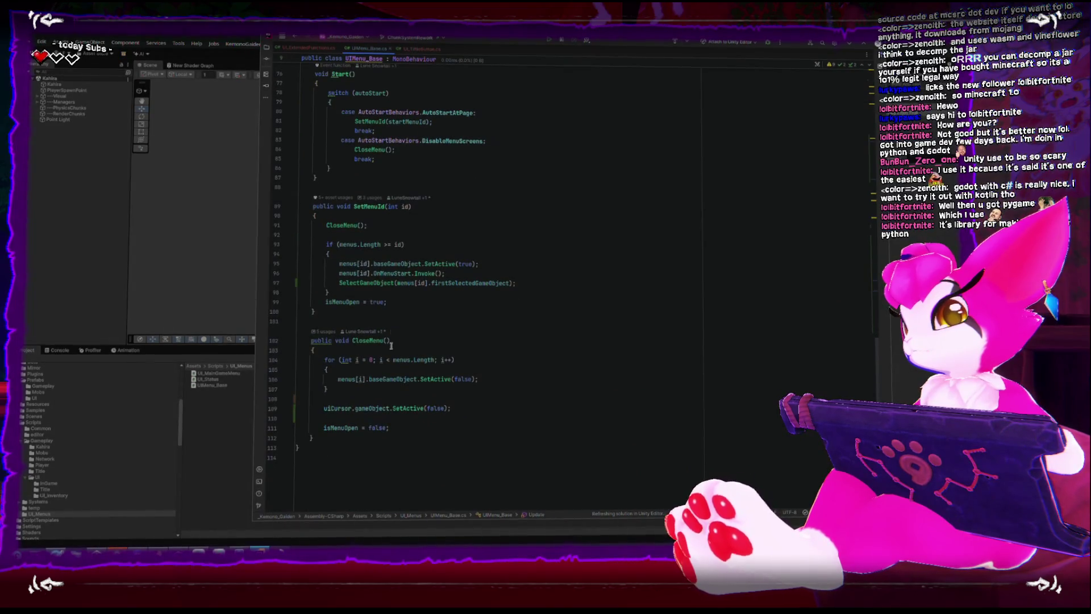
click(474, 350)
key(Return)
text(lastSelectedGameObject = null;)
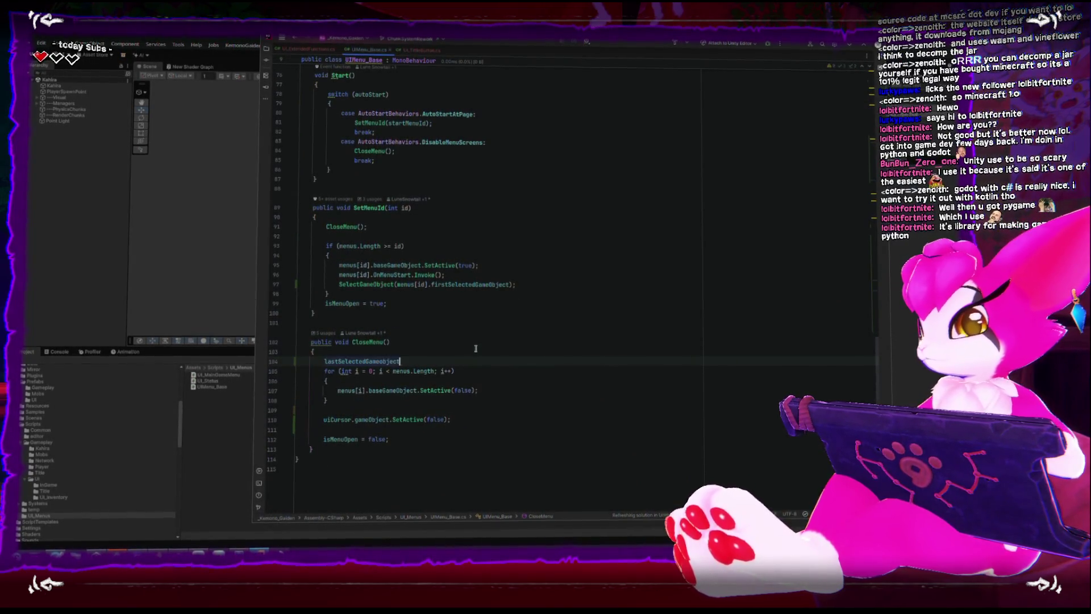
key(Escape)
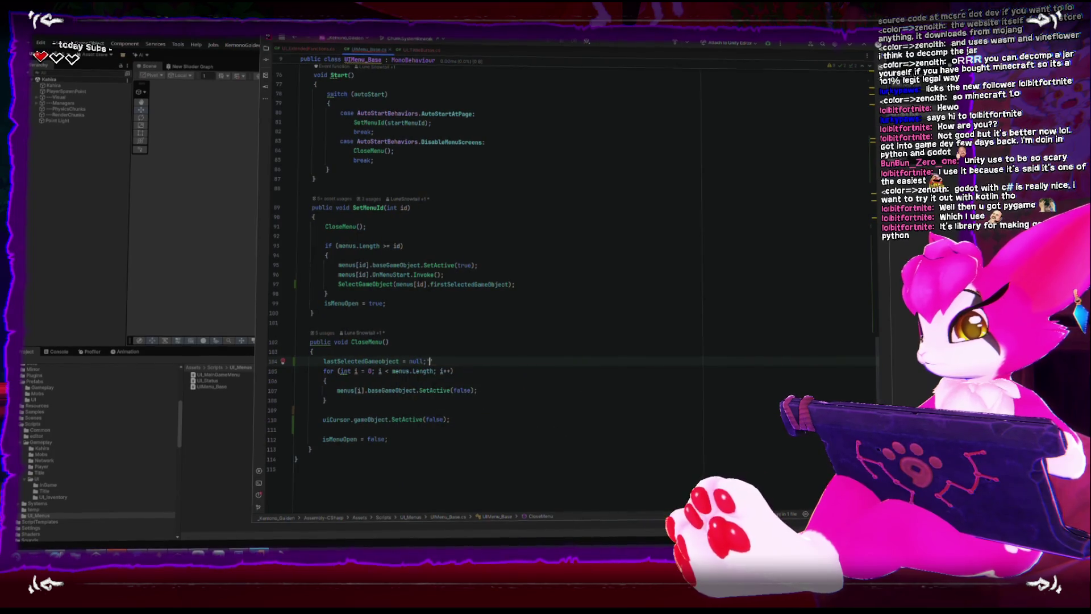
key(Return)
scroll(506, 429, up, 8)
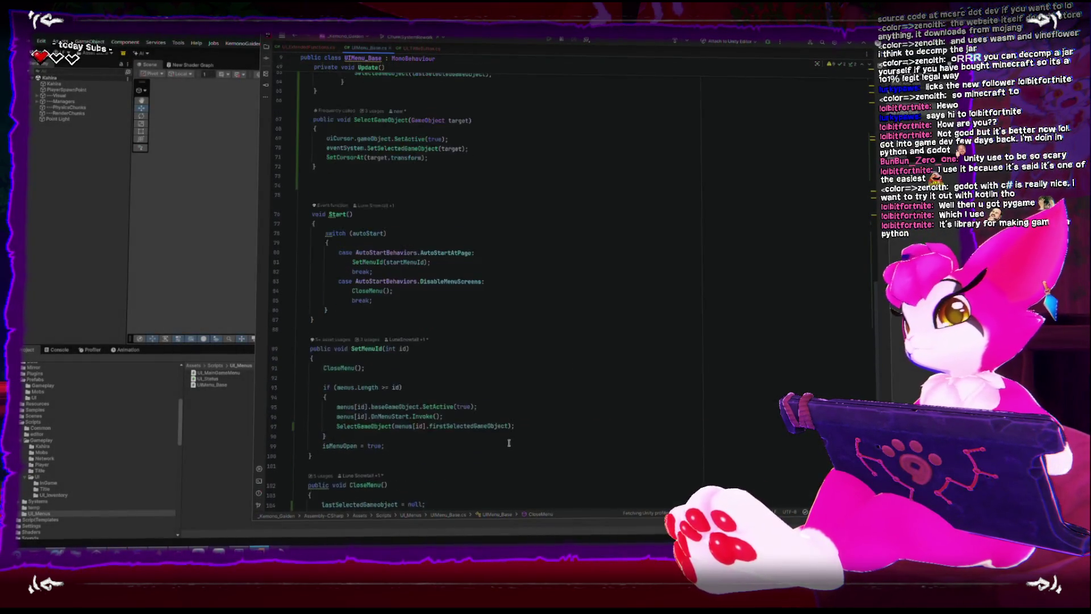
In Unity's Play Mode, open the Game Menu and view the NullReferenceException's stack trace
click(60, 261)
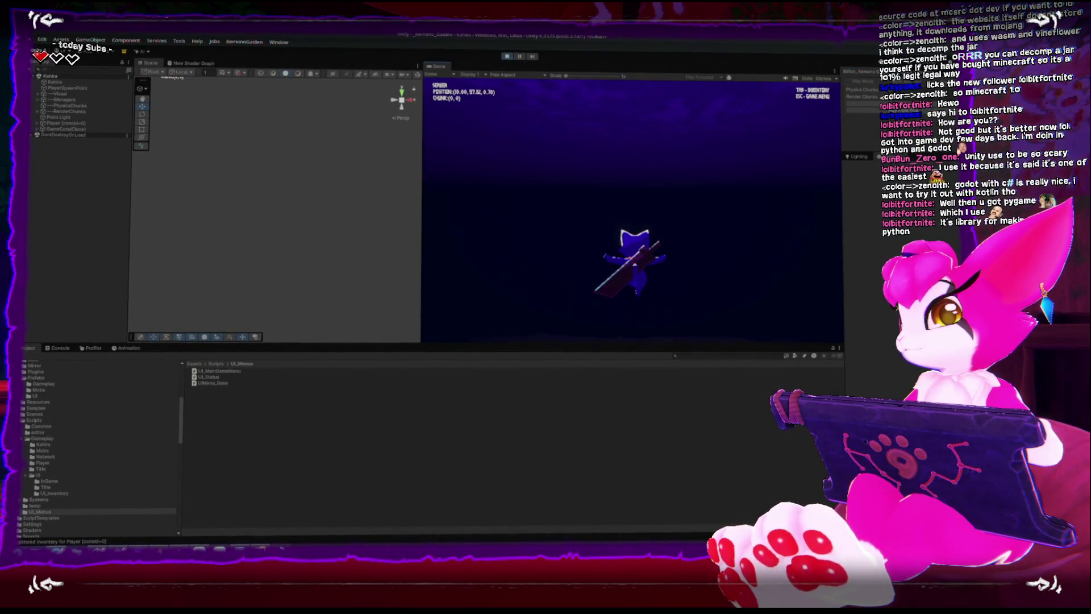
key(Escape)
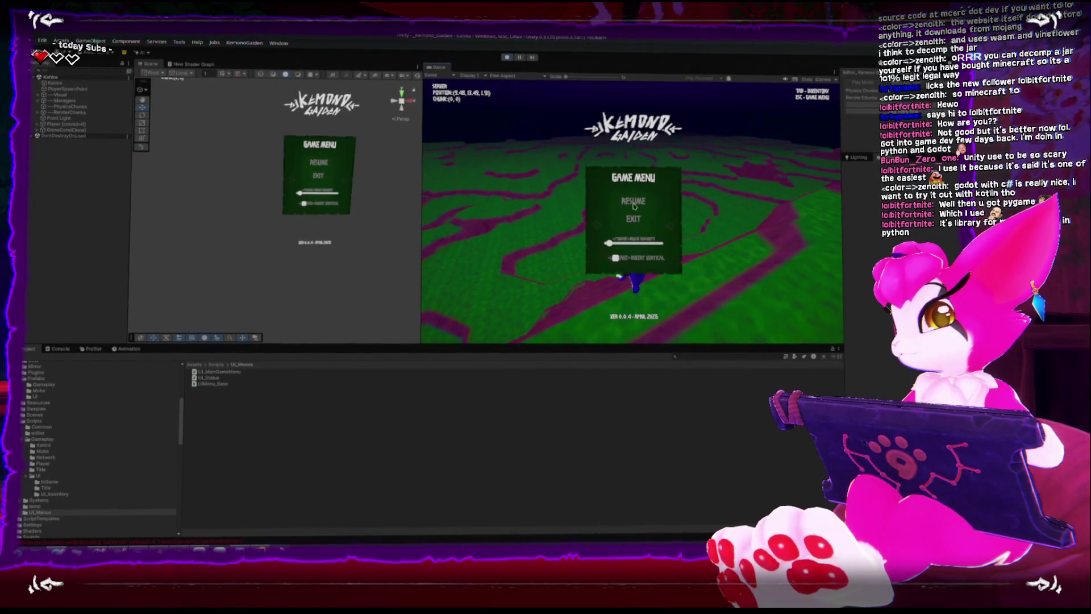
click(54, 347)
click(255, 470)
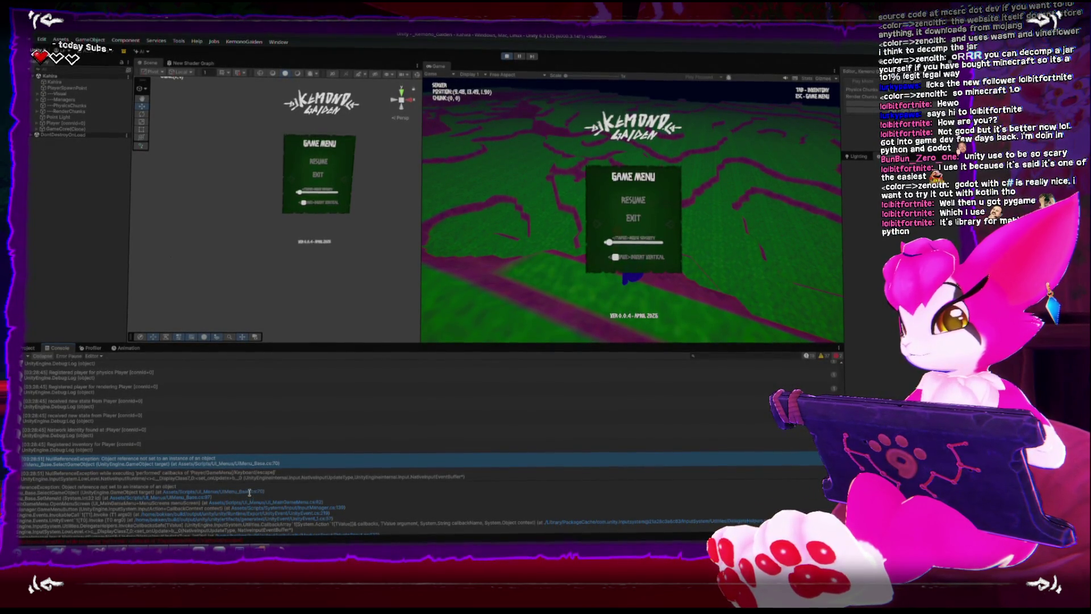
Move the if(!eventSystem) lookup block to the top of Update(), above the menu-open check
click(249, 494)
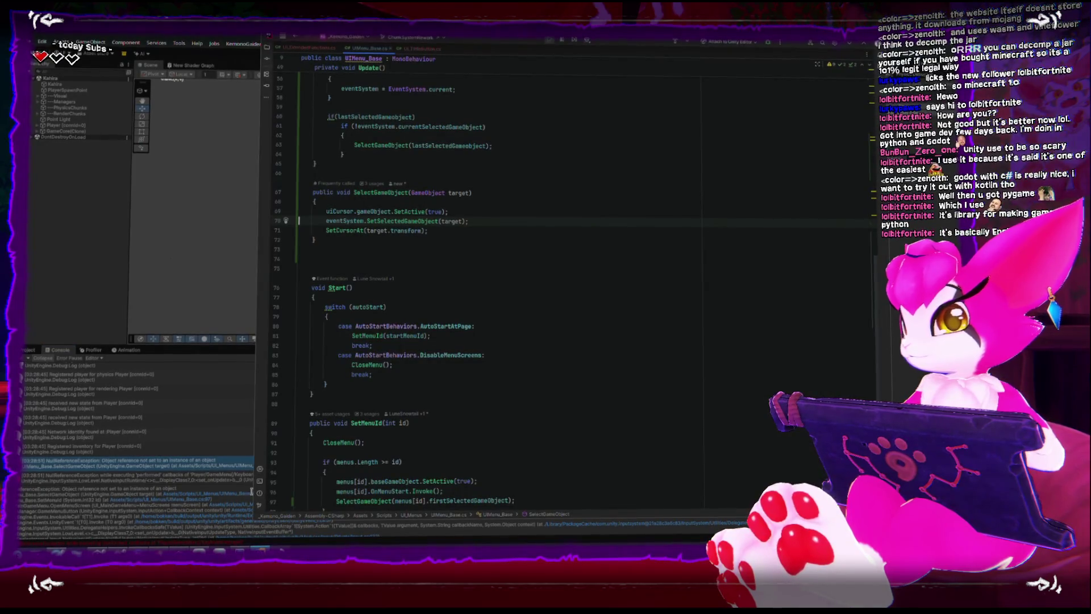
scroll(327, 423, up, 4)
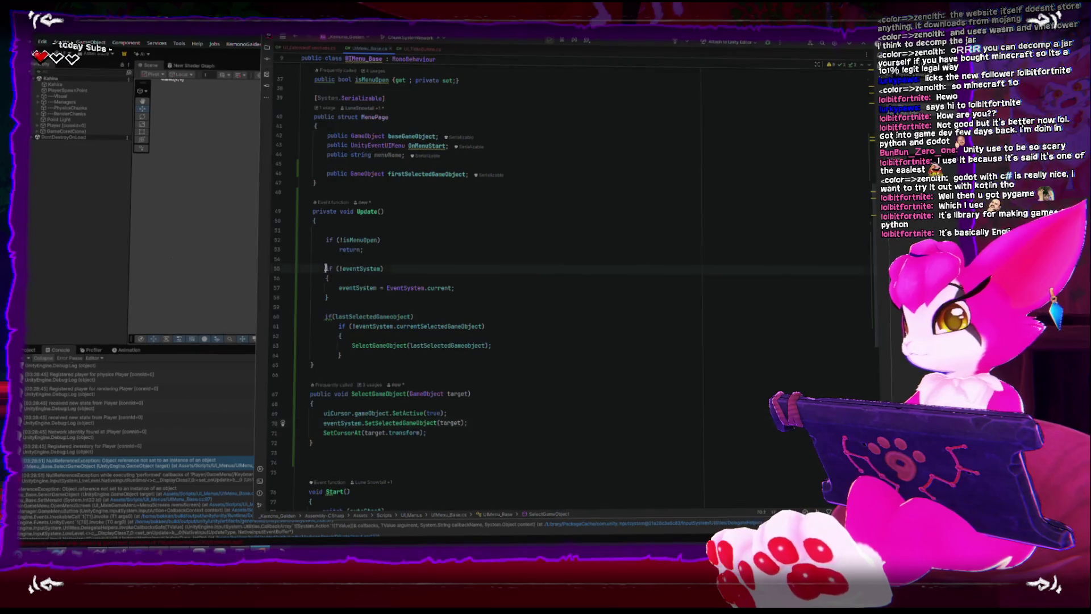
drag(325, 266, 349, 298)
key(ctrl+c)
key(BackSpace)
click(348, 229)
key(Return)
key(ctrl+v)
Back in Unity, stop and re-enter Play Mode with the updated script
key(alt+Tab)
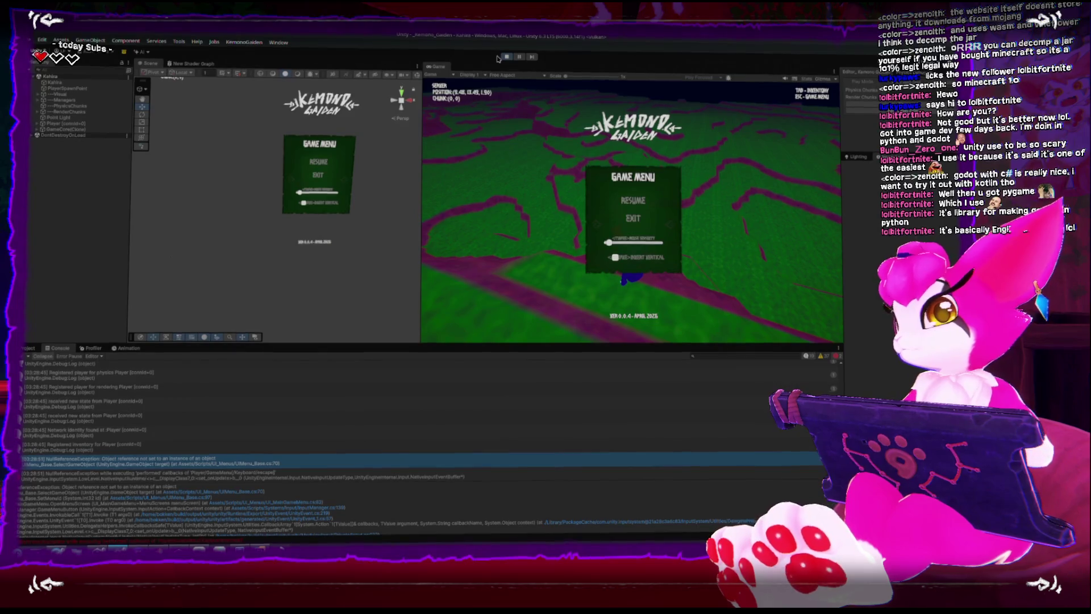
click(506, 59)
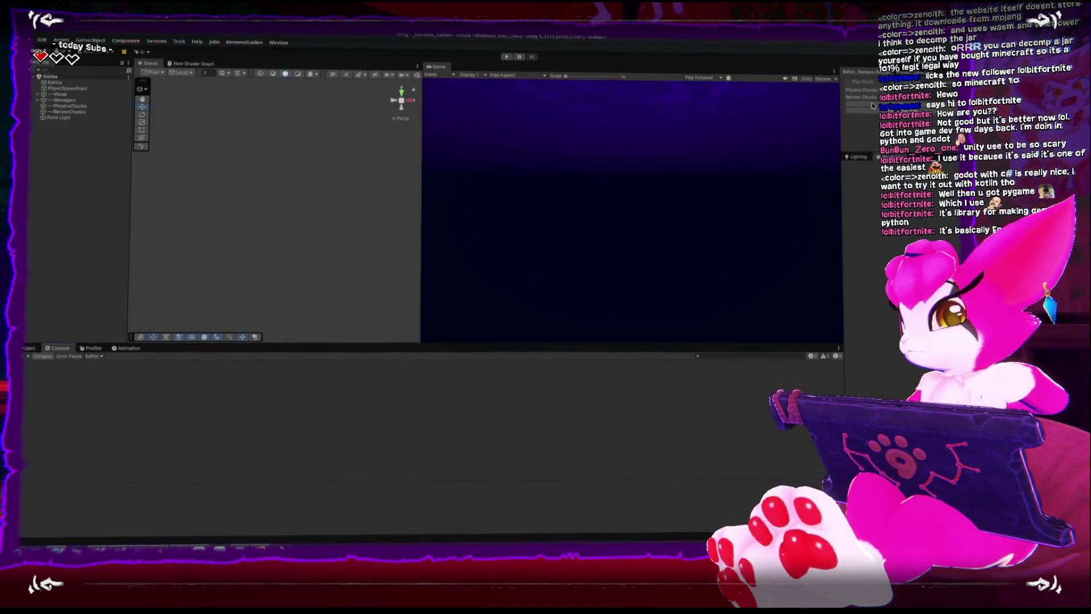
key(ctrl+p)
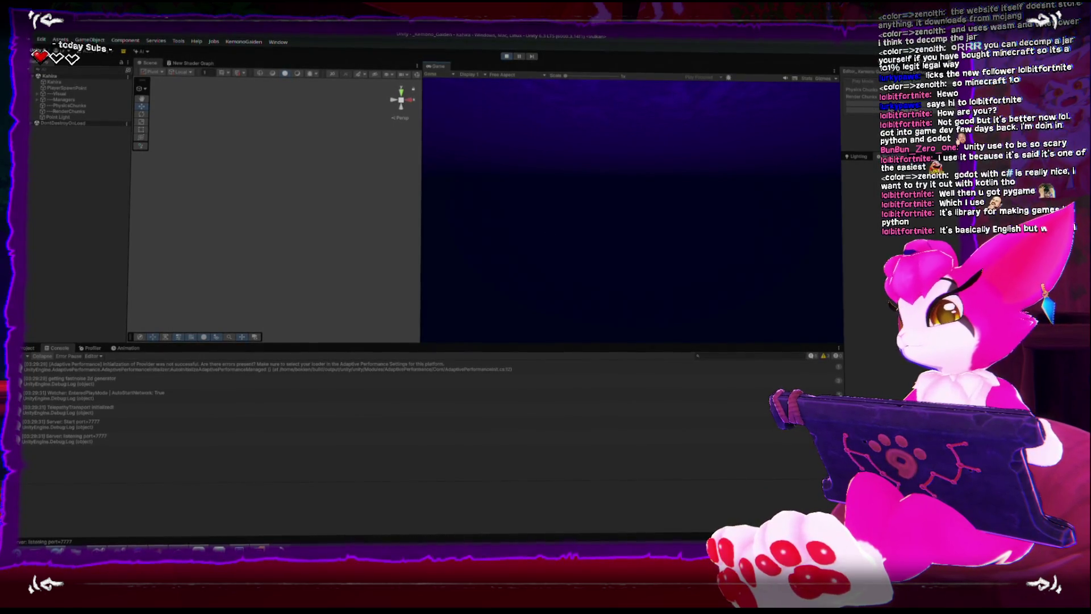
Open the Game Menu, inspect the new exception, then select MainGameMenu under GameCore(Clone)
key(Escape)
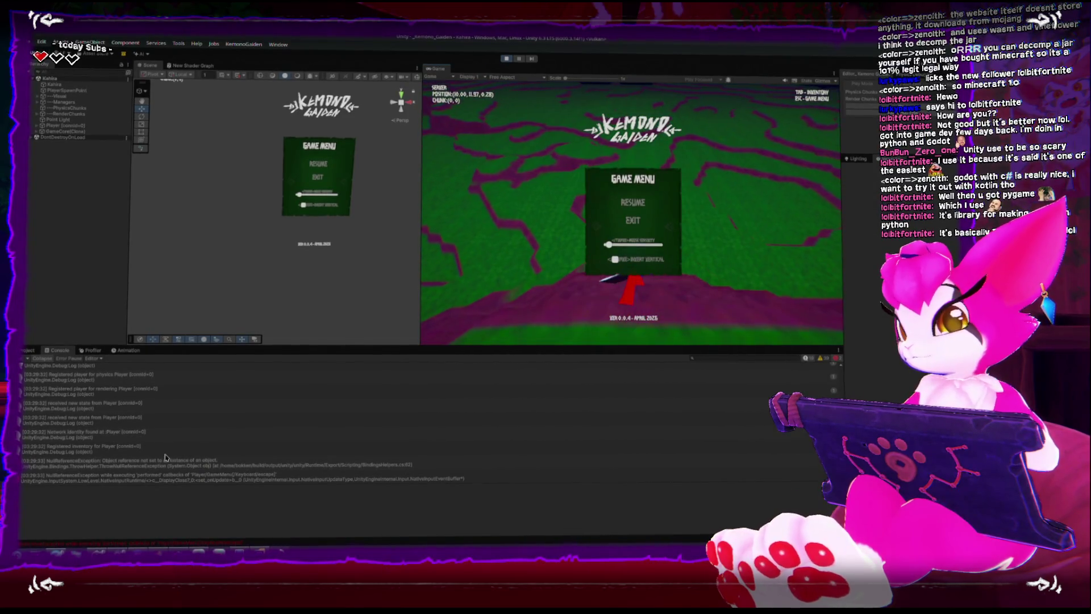
click(185, 461)
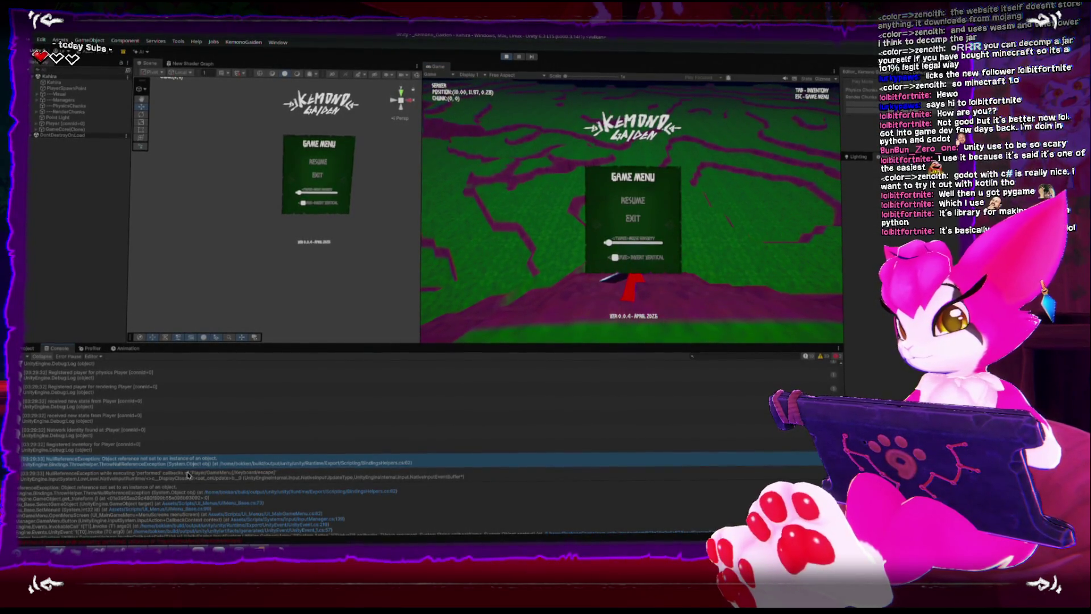
scroll(180, 452, up, 5)
scroll(181, 453, down, 2)
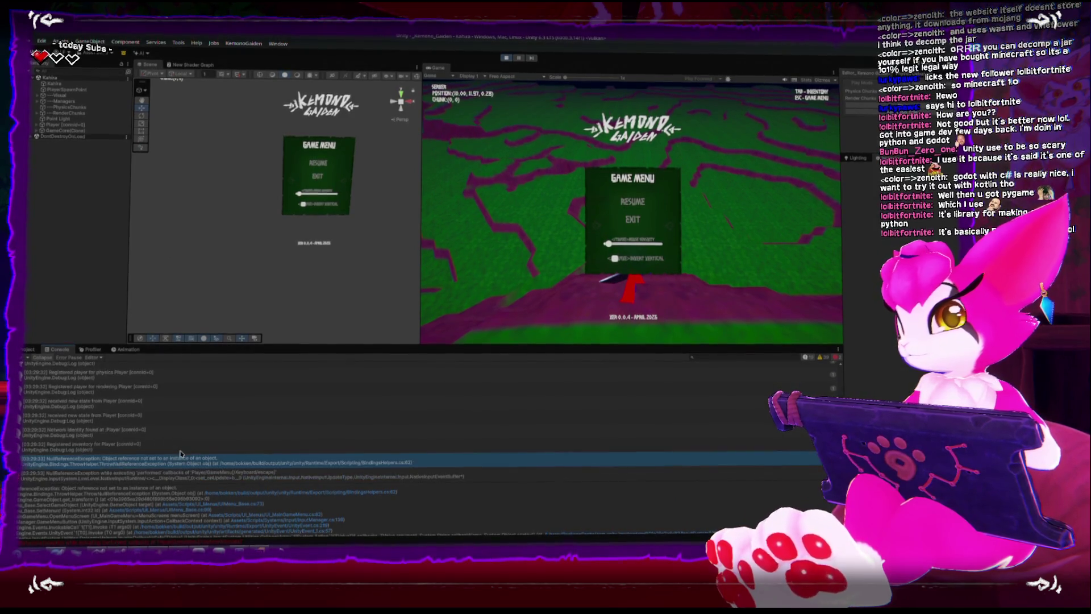
click(36, 130)
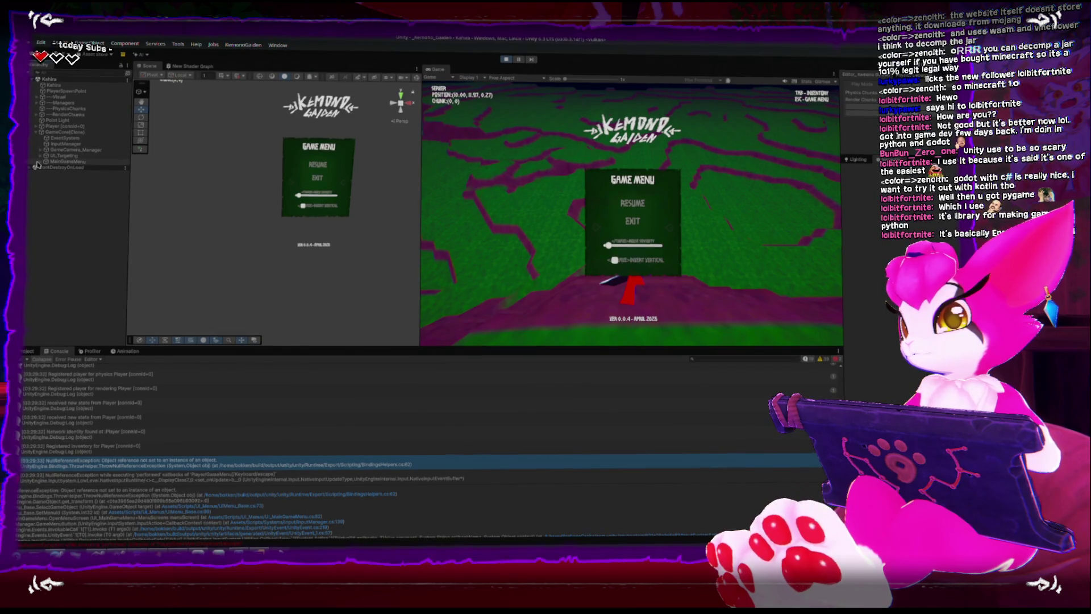
click(42, 162)
Inspect MainGameMenu, UI_SelectionCursor and the cursor's Image child in the Hierarchy
click(40, 162)
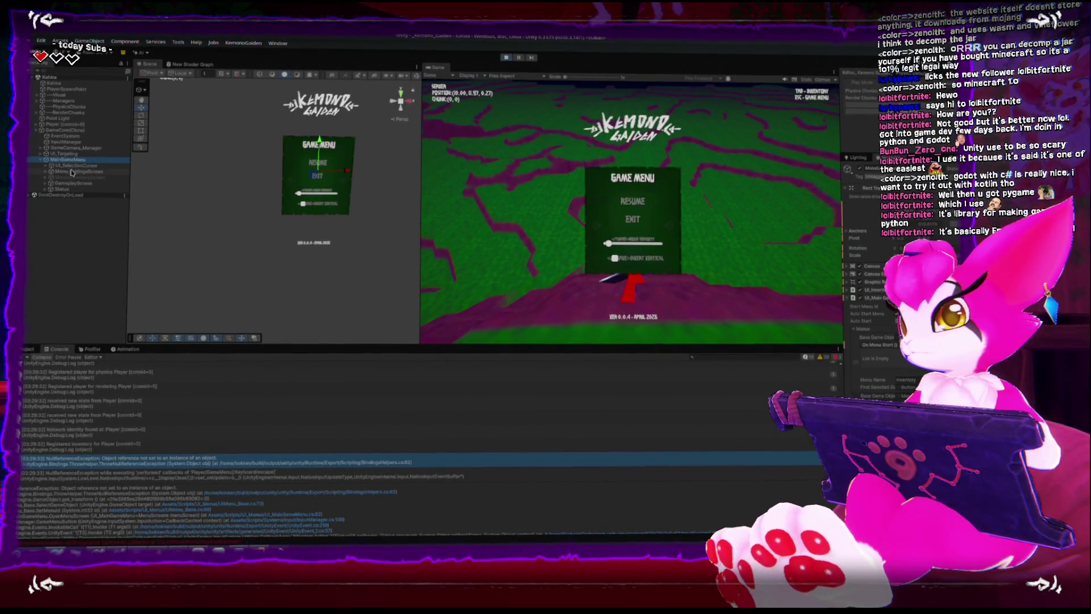
click(61, 166)
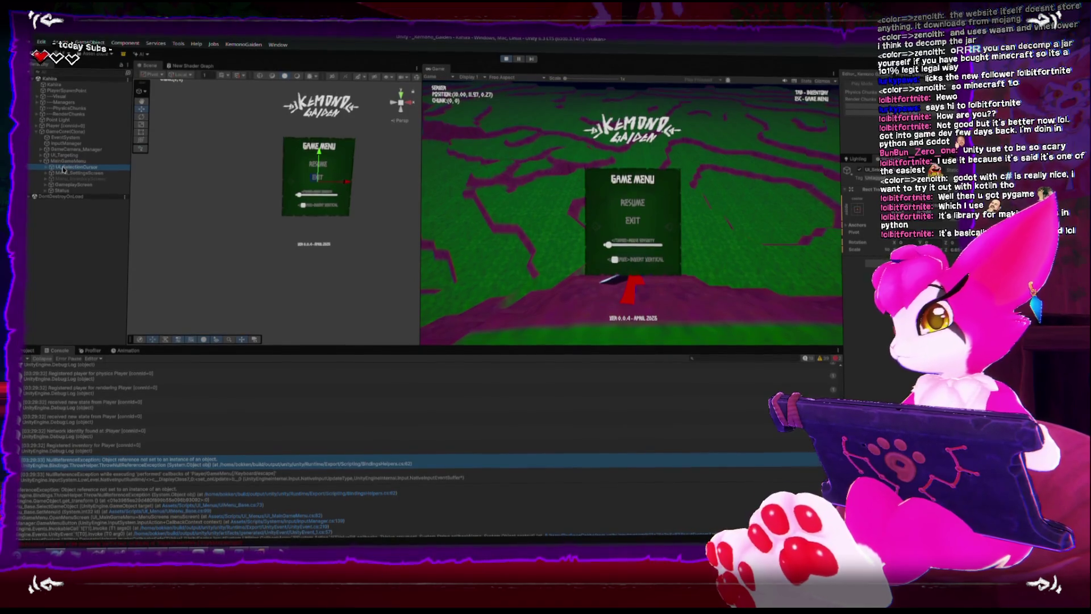
click(46, 166)
click(66, 173)
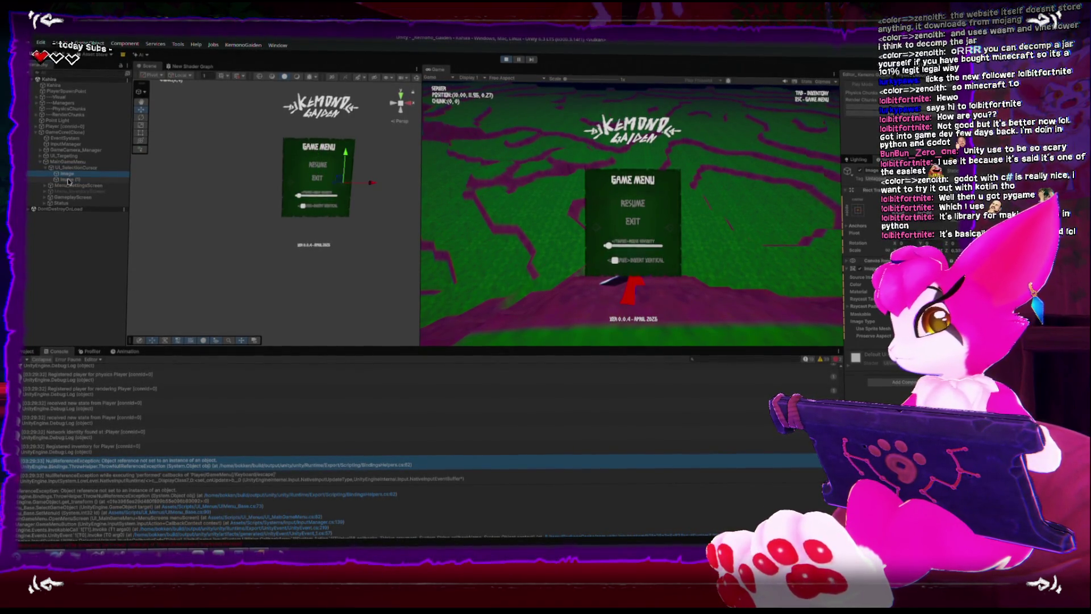
click(70, 168)
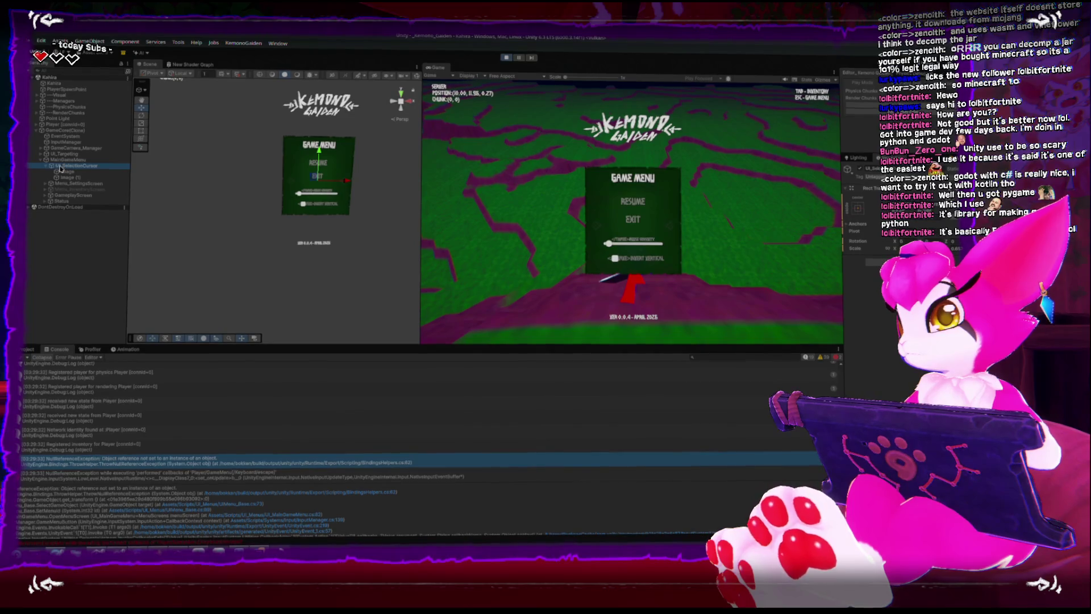
click(46, 166)
Move UI_SelectionCursor below GameplayScreen, review MainGameMenu's settings, and exit Play Mode
drag(75, 171, 74, 189)
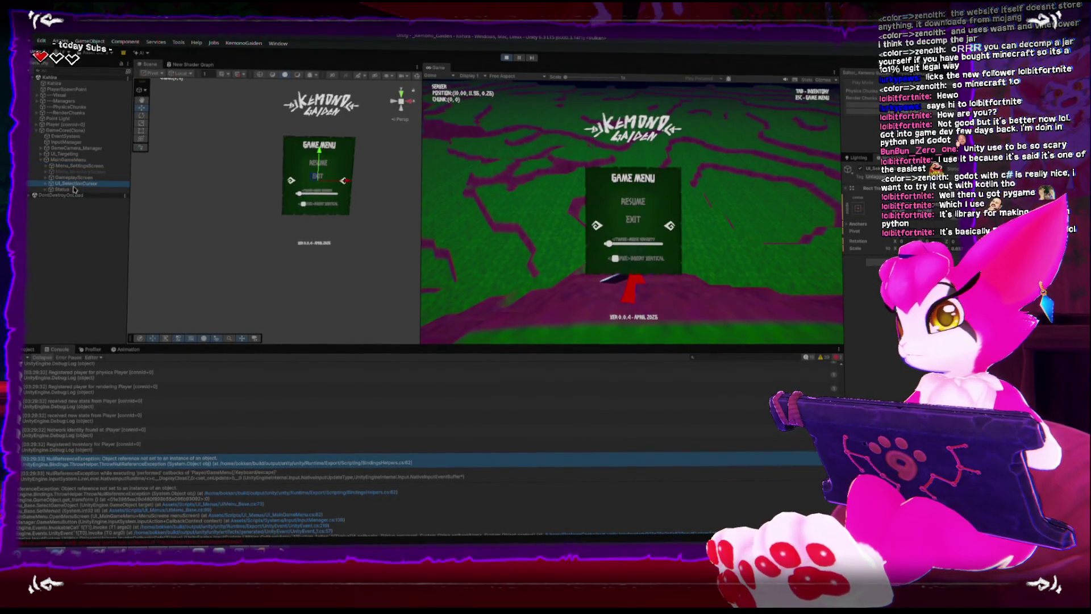
click(78, 163)
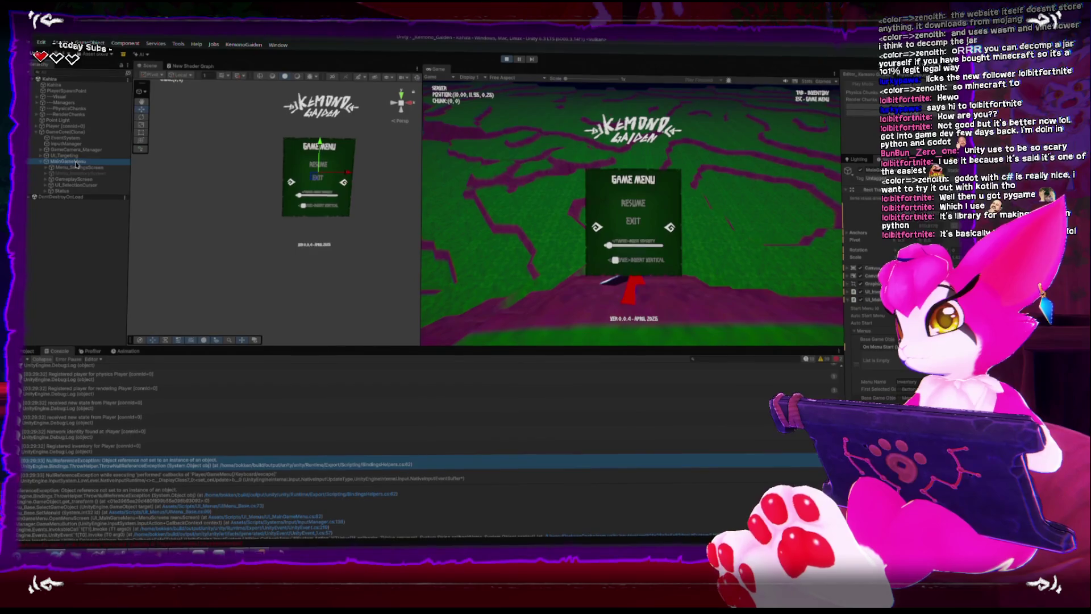
click(73, 132)
click(67, 163)
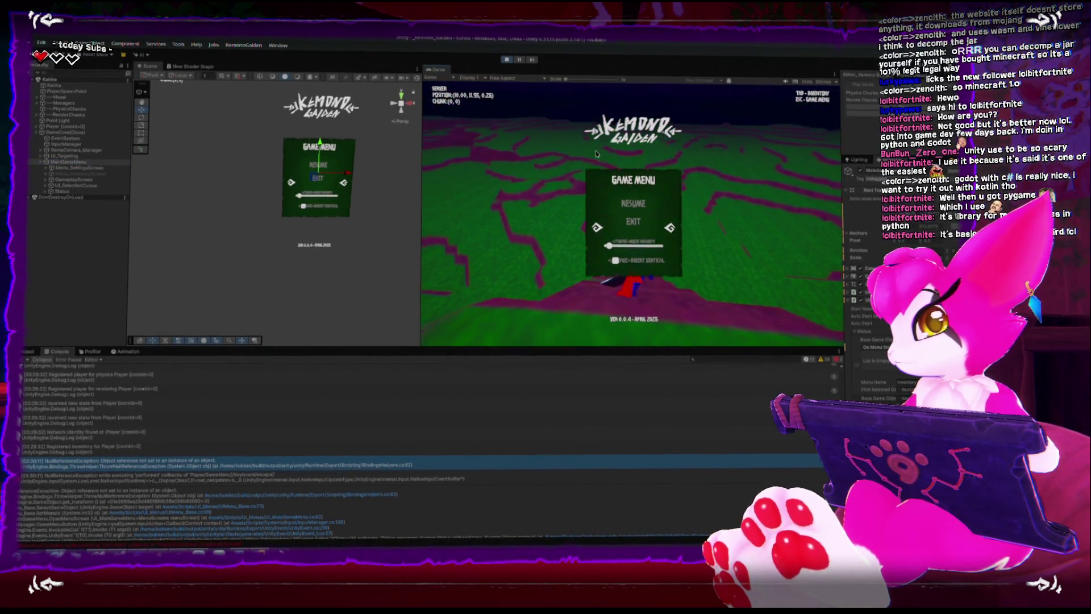
click(505, 59)
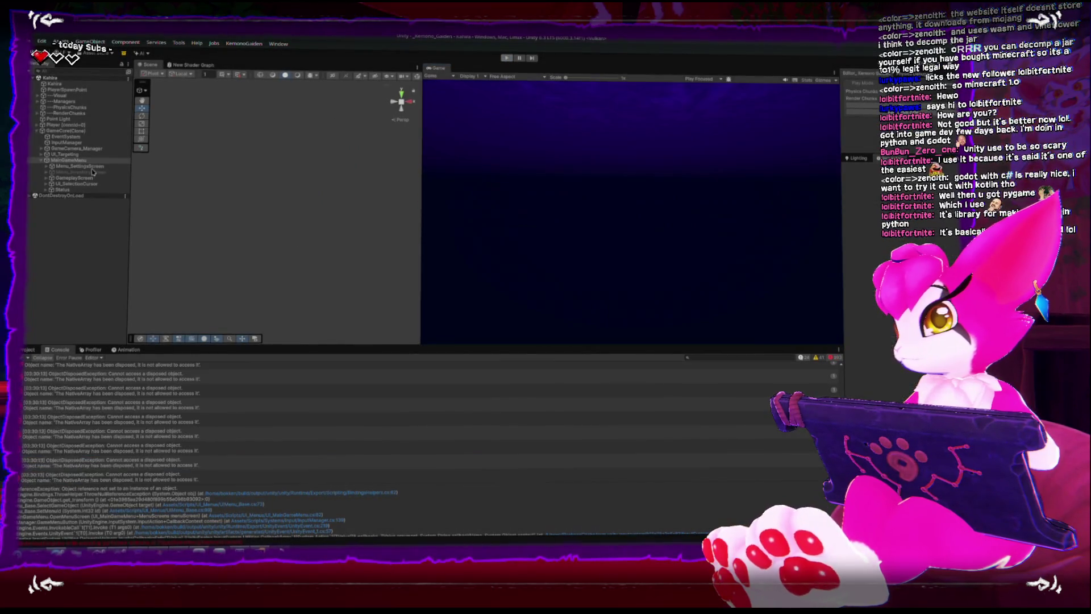
Open the Prefabs/UI/MainGameMenu prefab from the Project panel
click(24, 352)
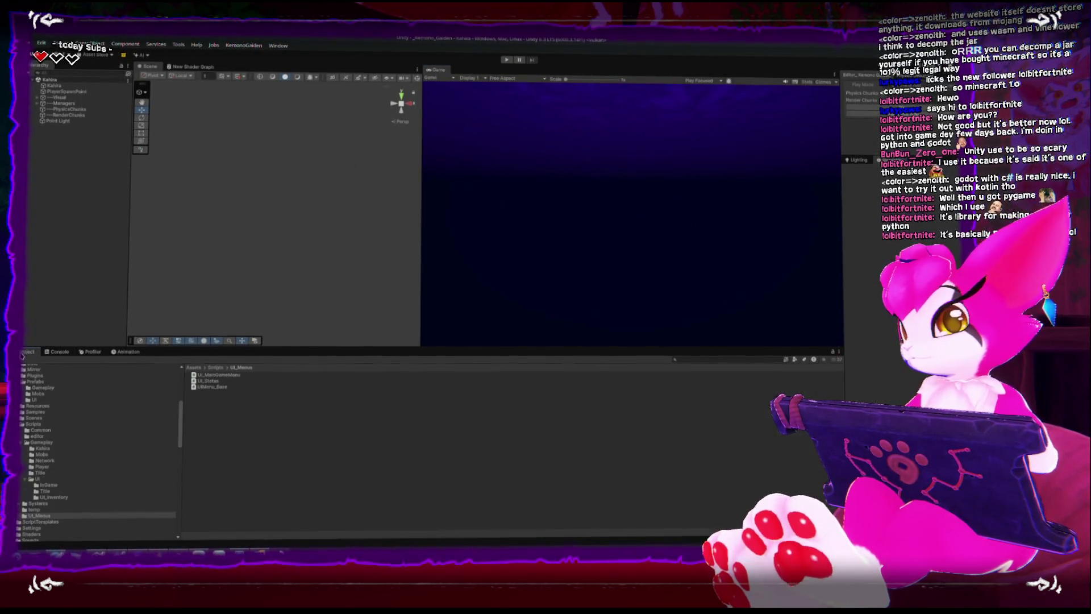
click(44, 388)
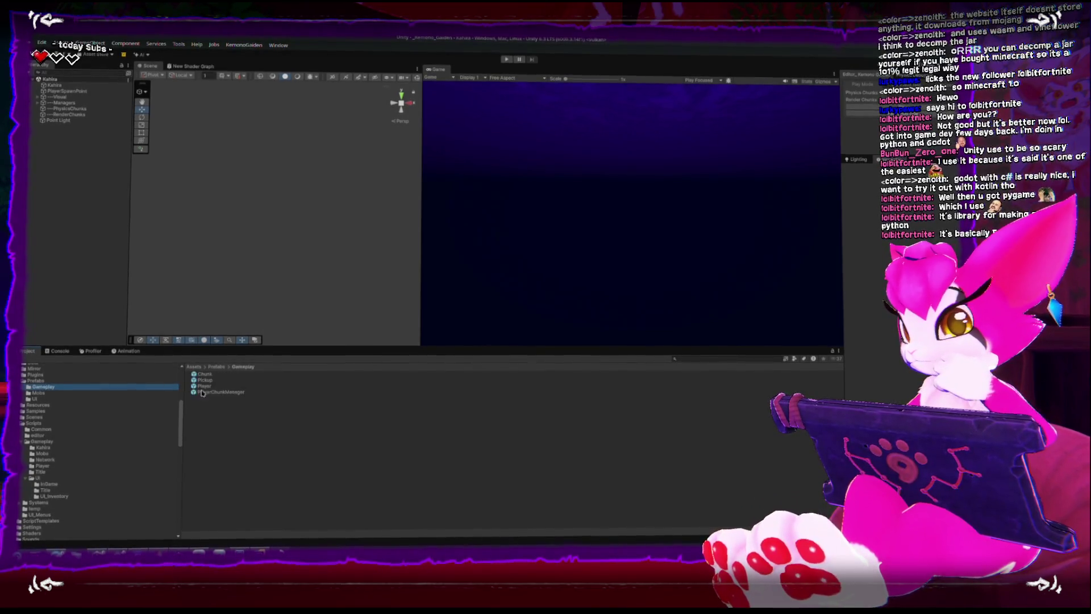
click(35, 397)
double_click(202, 376)
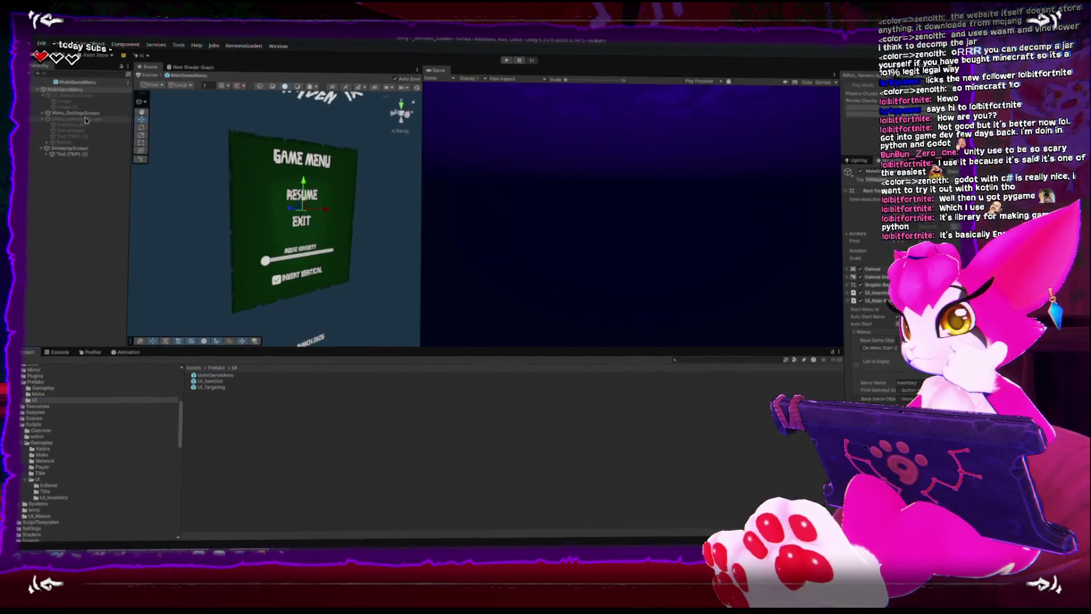
Move UI_SelectionCursor below the menu screens and check Button-resume as First Selected
click(42, 120)
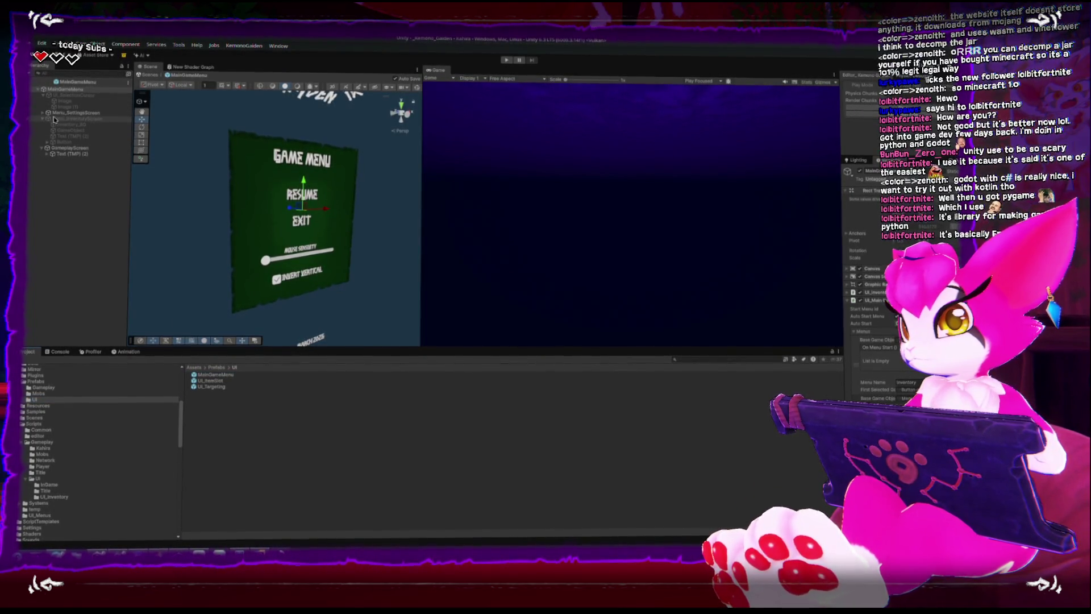
key(Left)
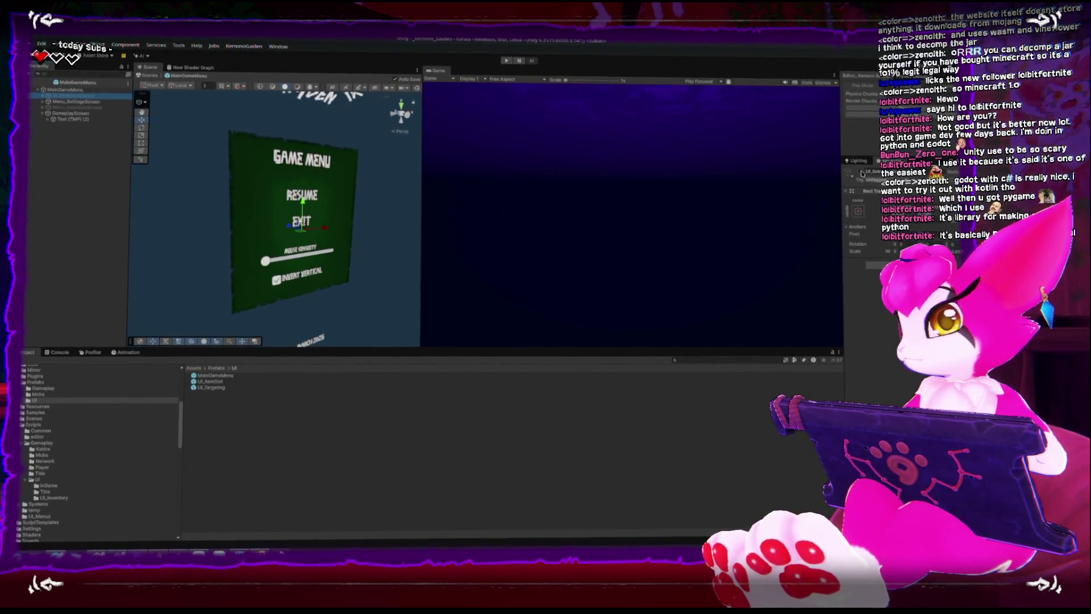
drag(82, 103, 86, 116)
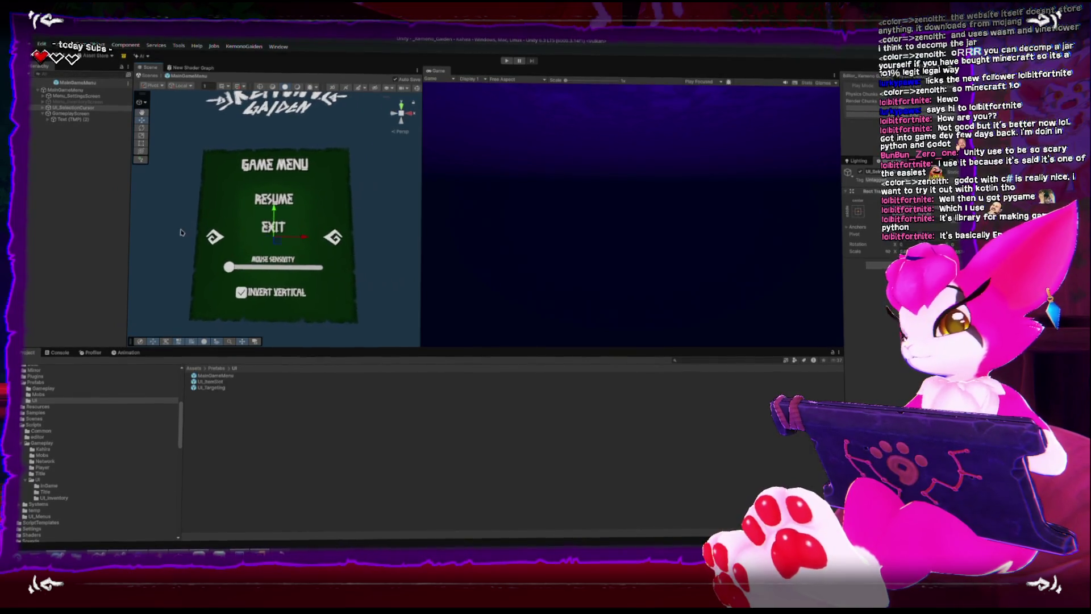
click(60, 91)
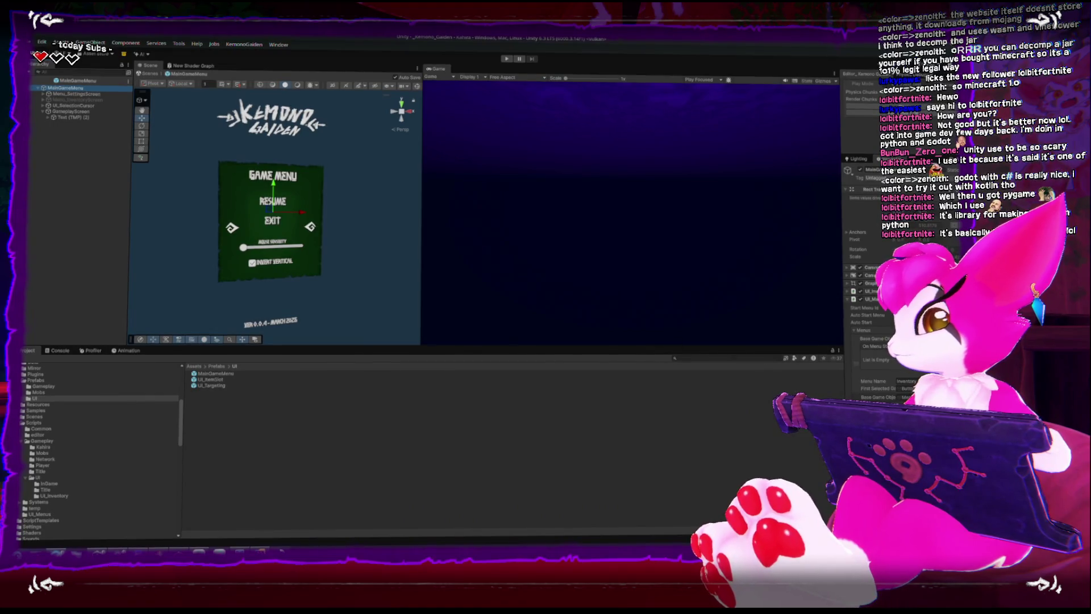
click(907, 388)
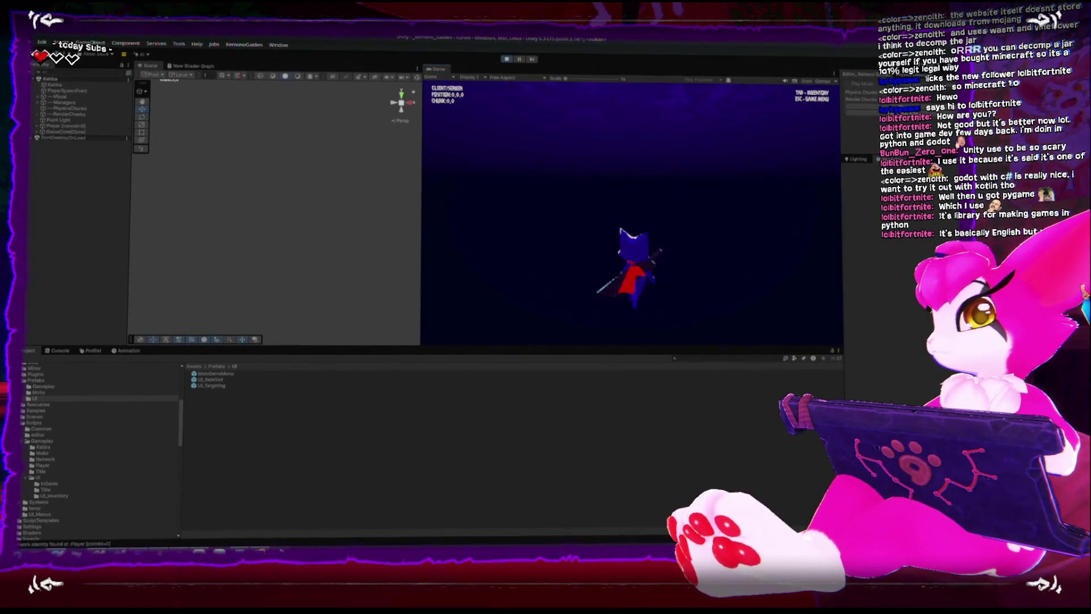
In the Game Menu, lower the mouse sensitivity with the slider and resume the game
key(Down)
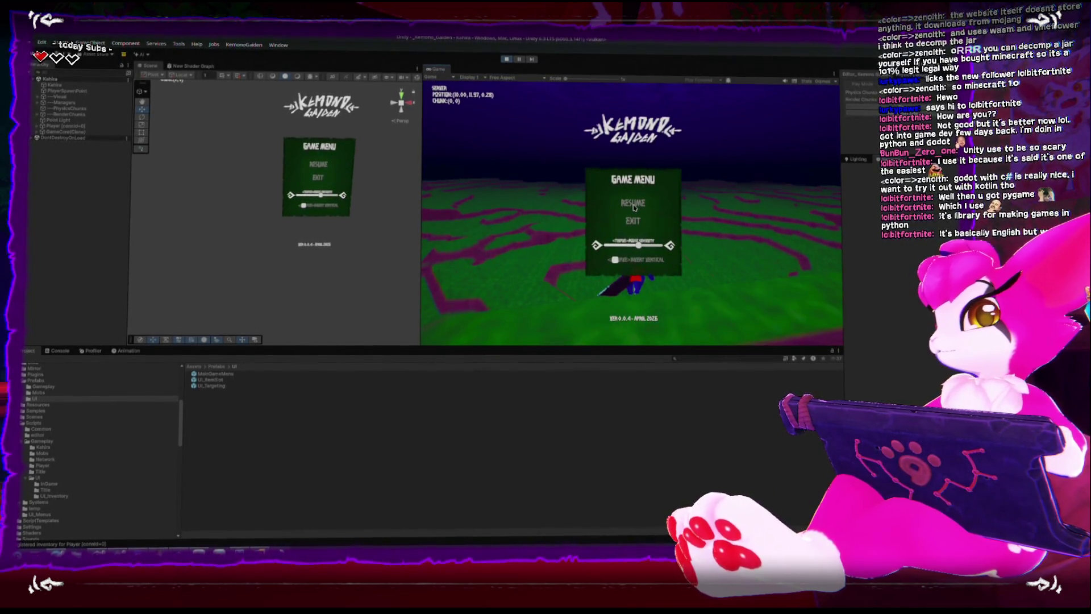
click(634, 205)
key(Escape)
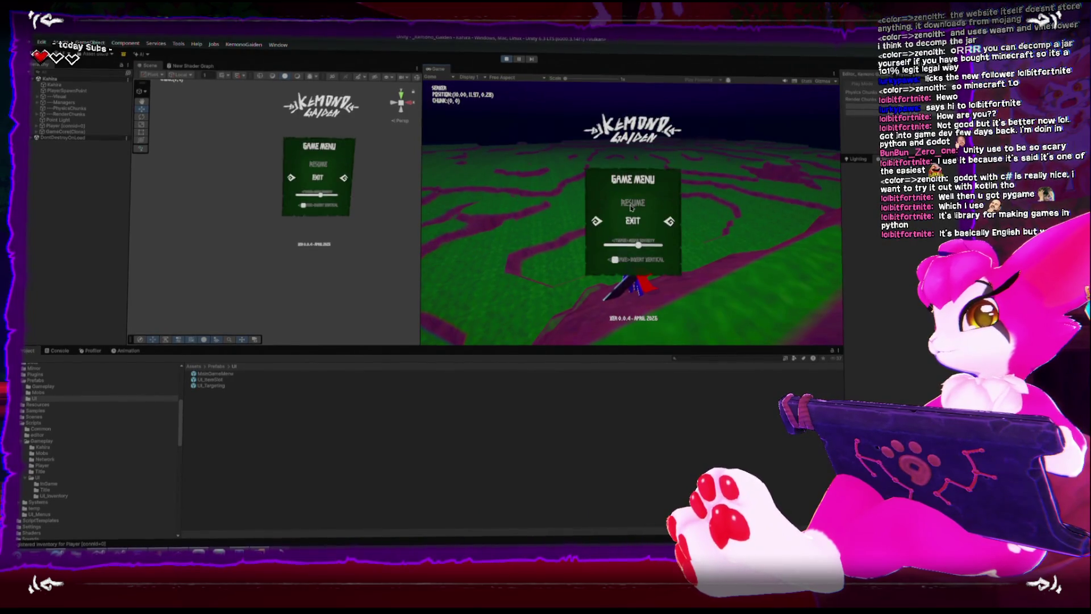
key(Left)
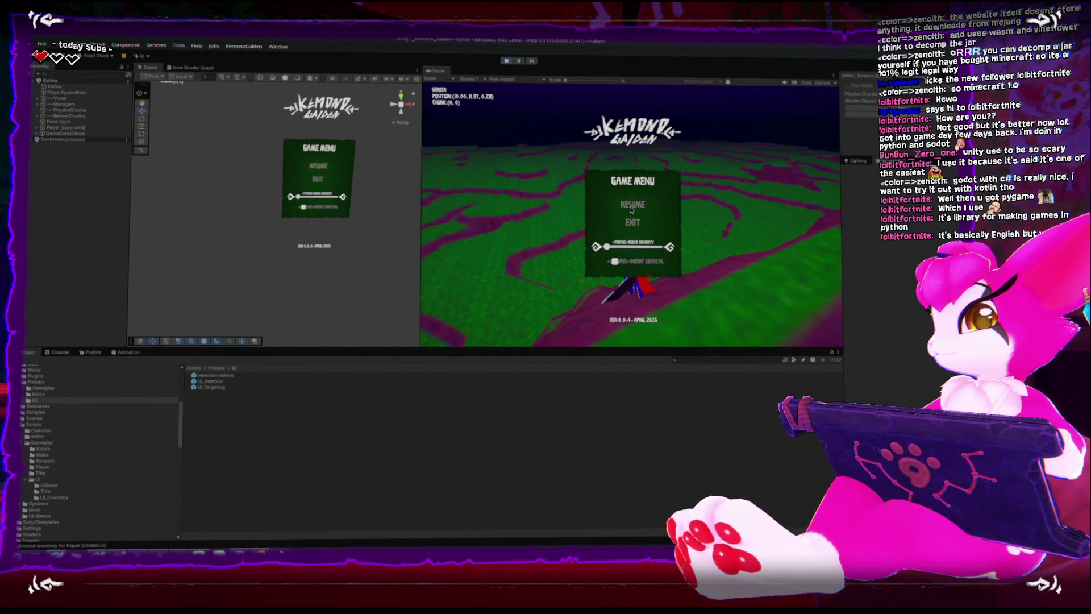
click(631, 210)
Reopen and resume the Game Menu twice more, then stop the game
key(Escape)
click(617, 205)
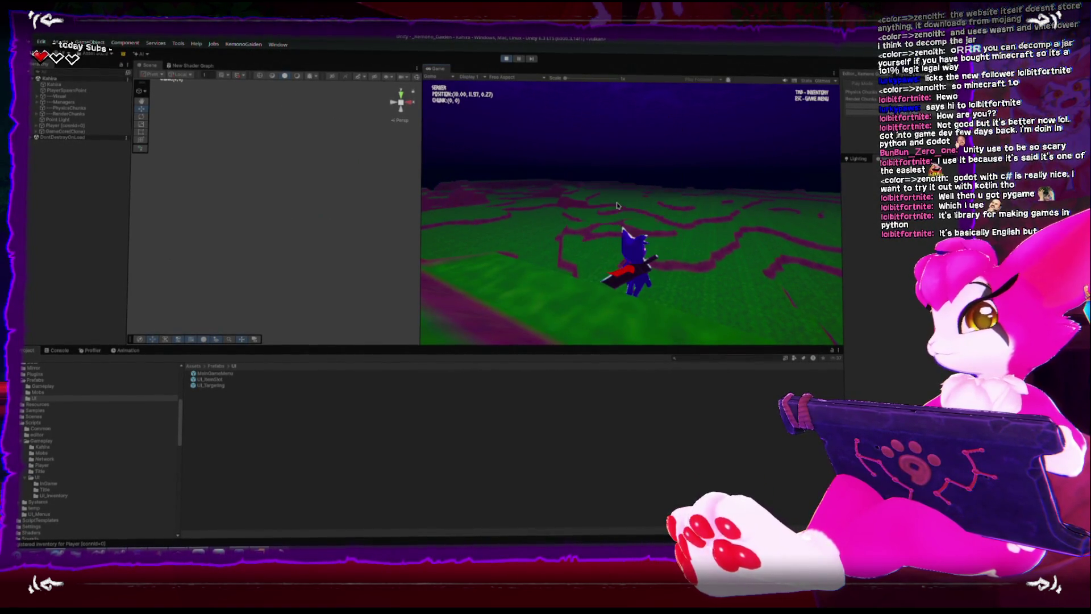
key(Escape)
key(Escape)
key(Escape)
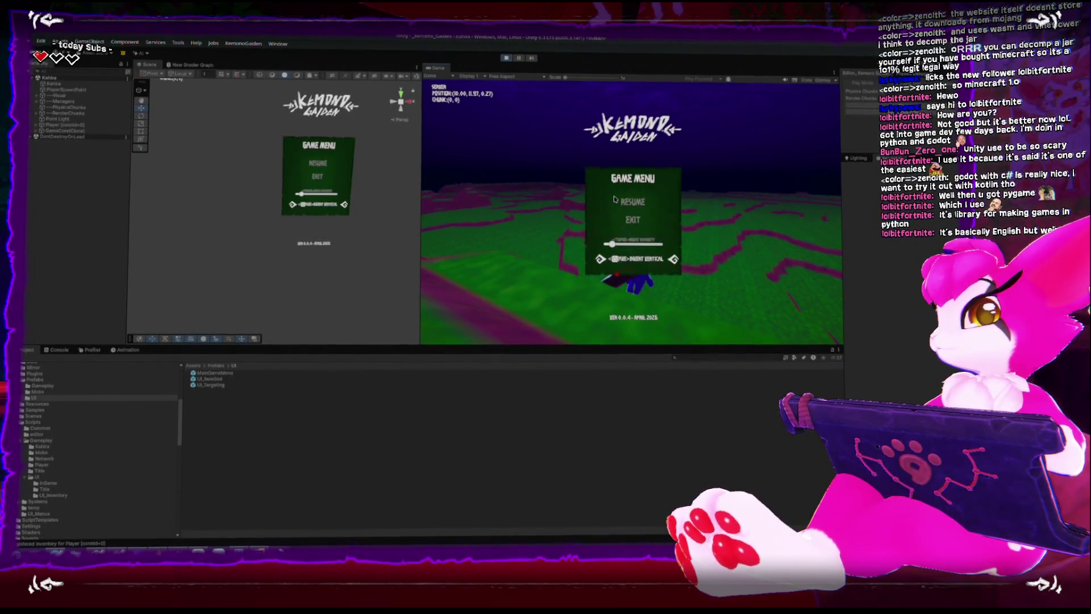
click(615, 200)
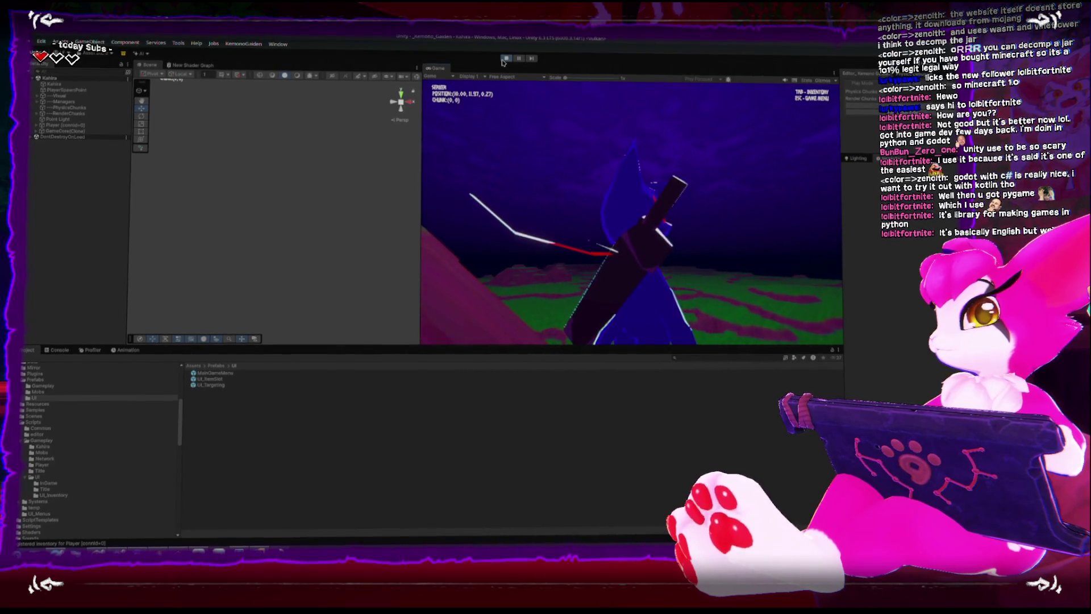
click(504, 59)
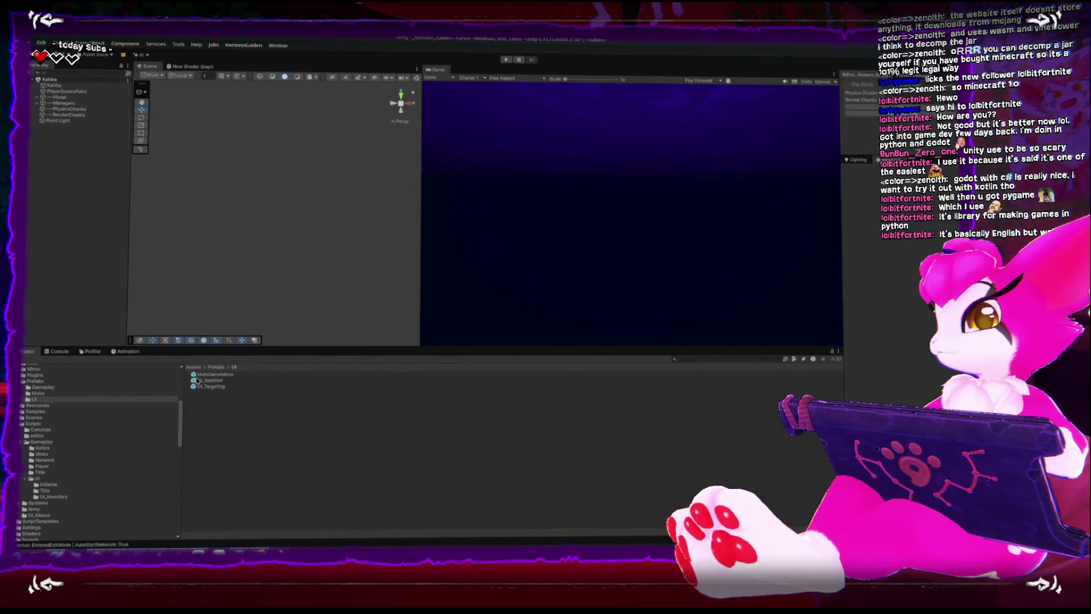
In the MainGameMenu prefab, reposition the selection cursor's diamond image
double_click(205, 374)
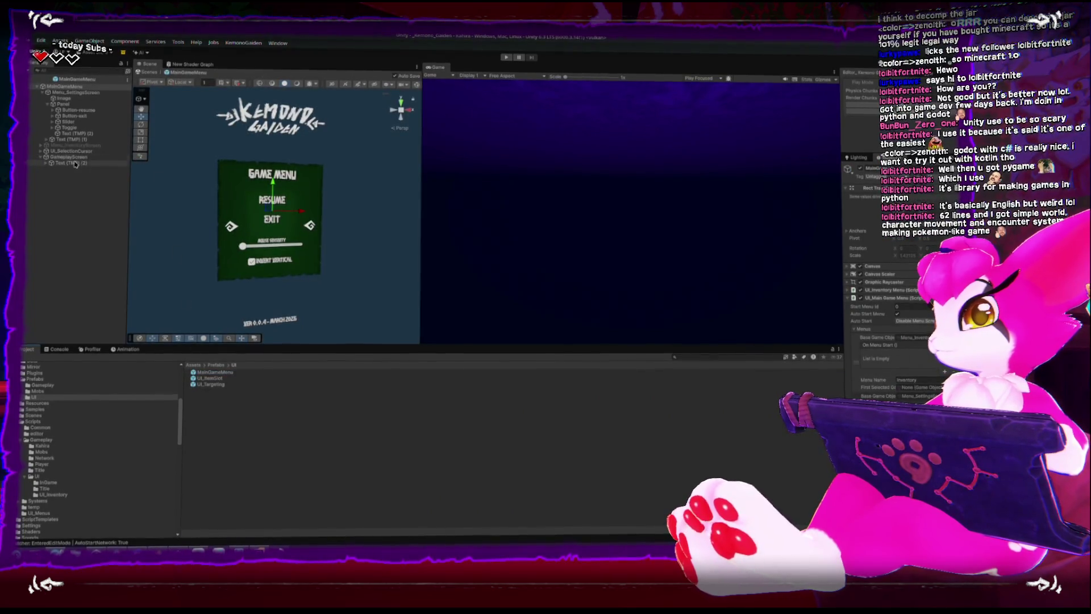
click(79, 159)
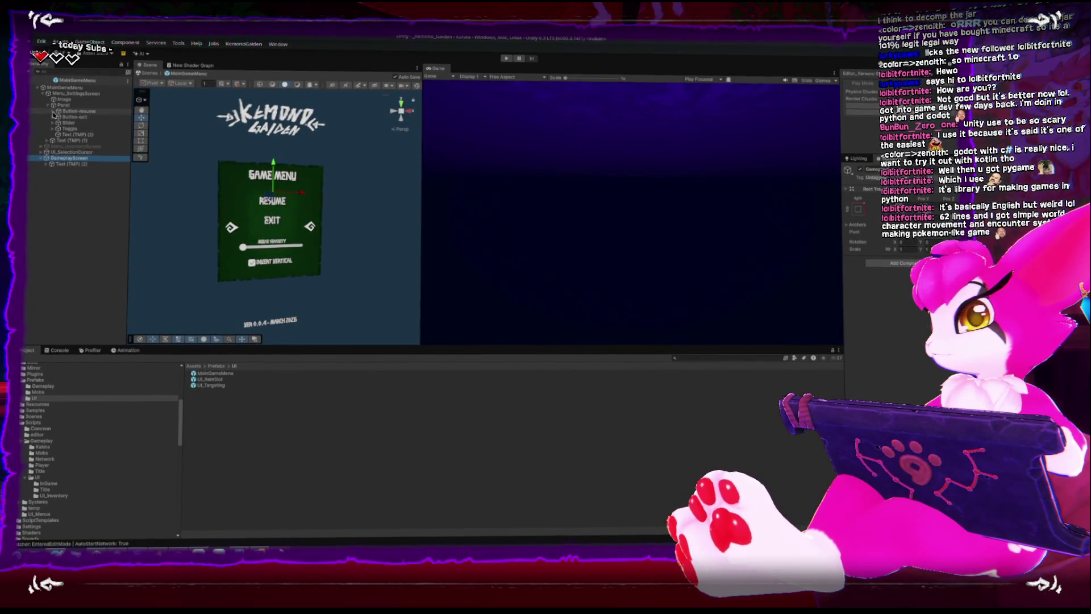
click(53, 163)
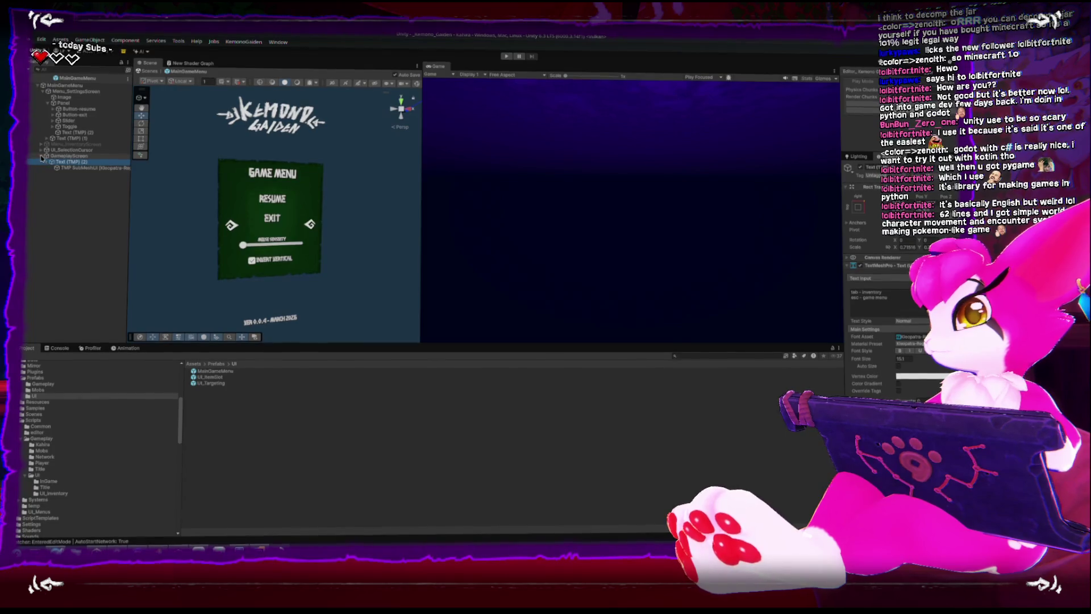
click(57, 157)
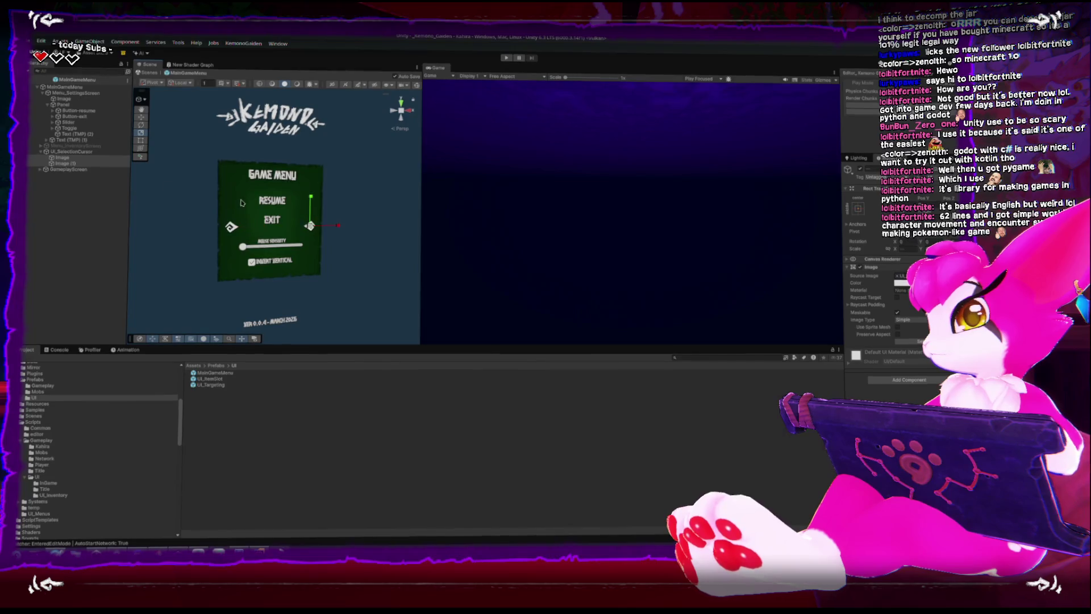
drag(317, 225, 310, 230)
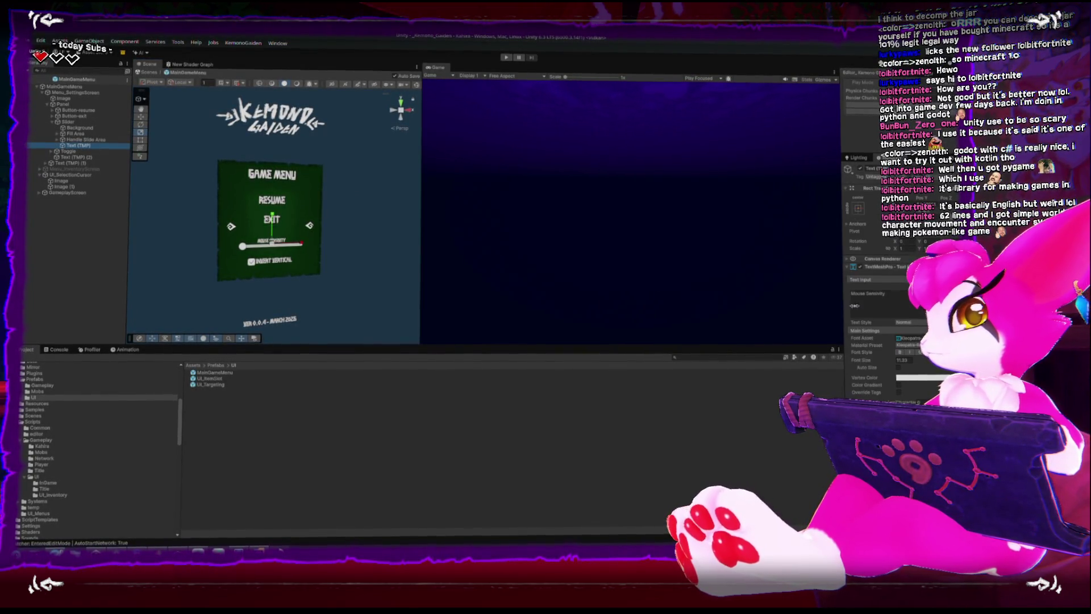
Add a Text Animator to the sensitivity and invert-vertical labels, then start the game
click(855, 265)
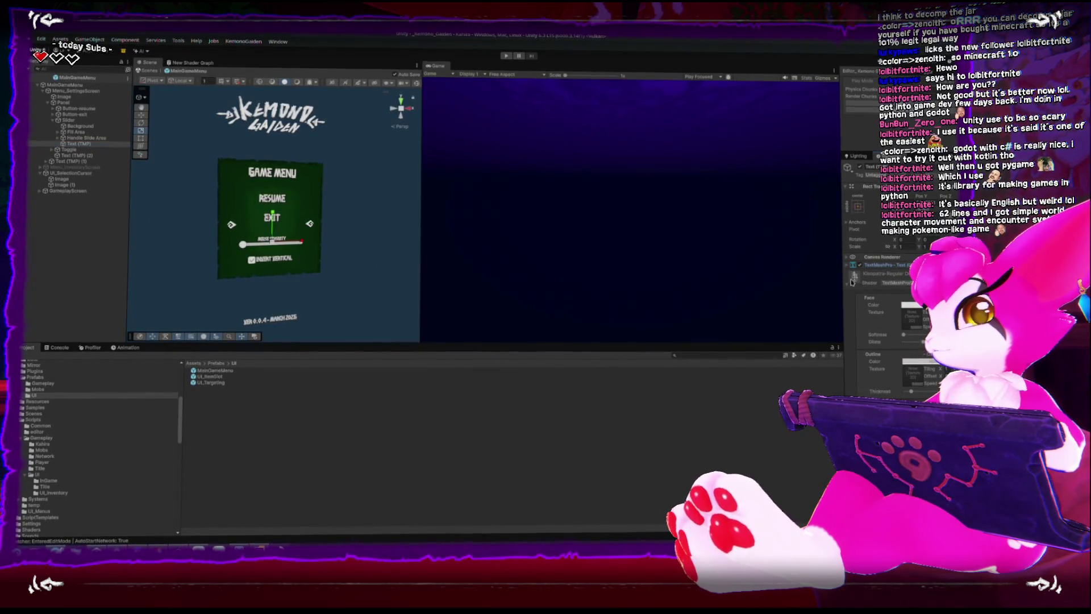
click(852, 283)
click(880, 304)
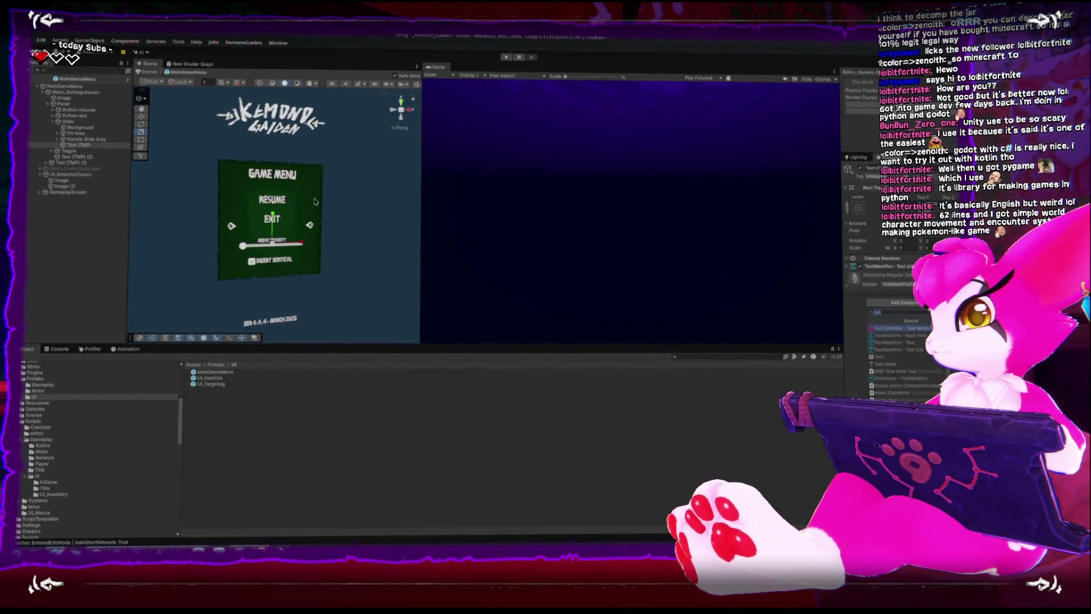
click(52, 152)
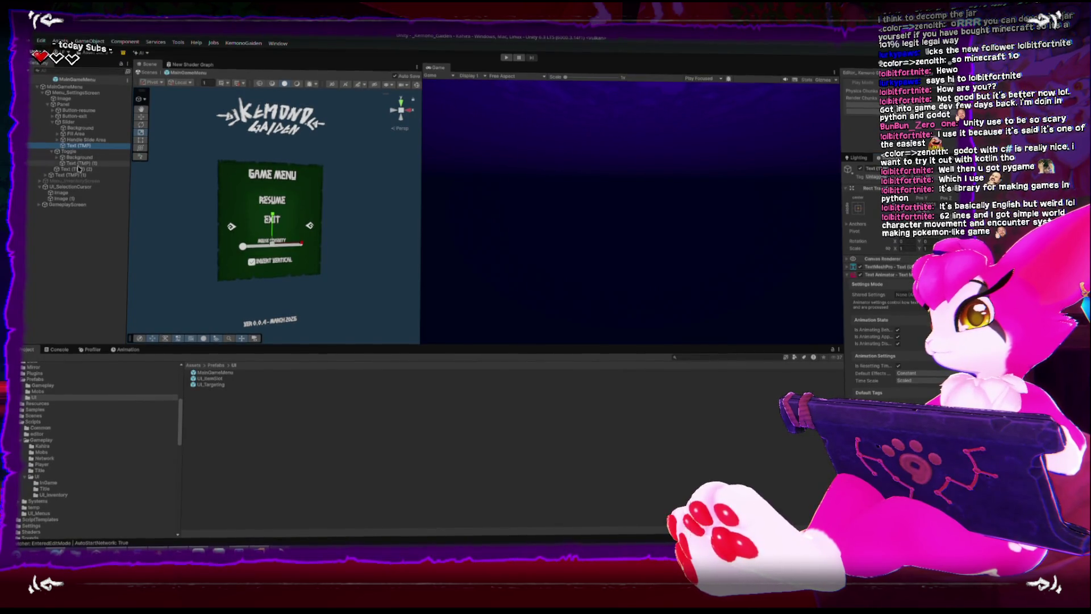
click(80, 163)
click(897, 303)
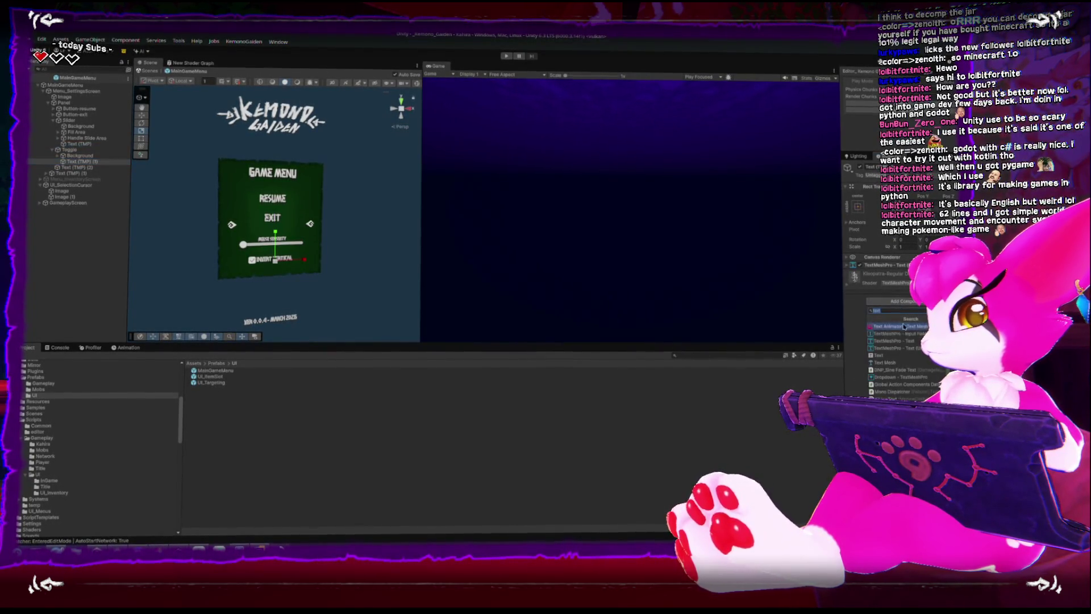
click(902, 327)
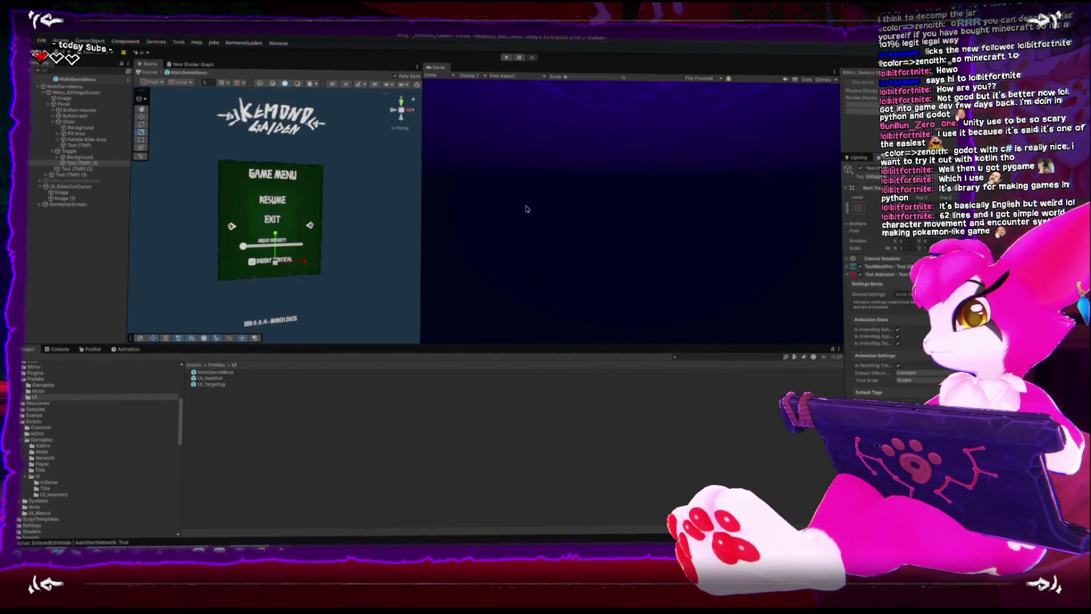
key(ctrl+p)
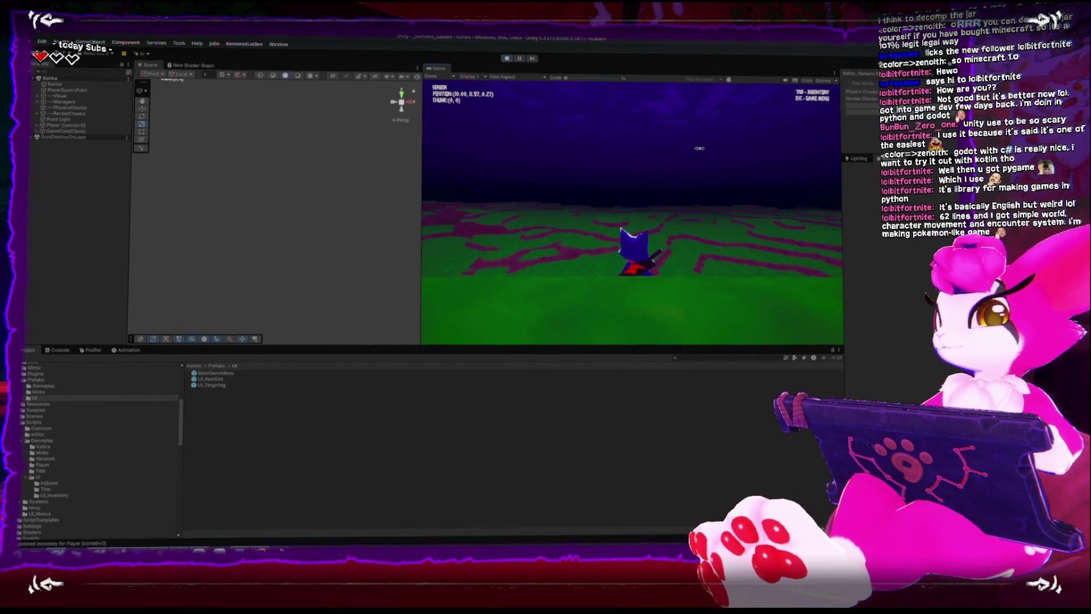
Use the keyboard to choose EXIT in the Game Menu, then stop Play Mode
key(Escape)
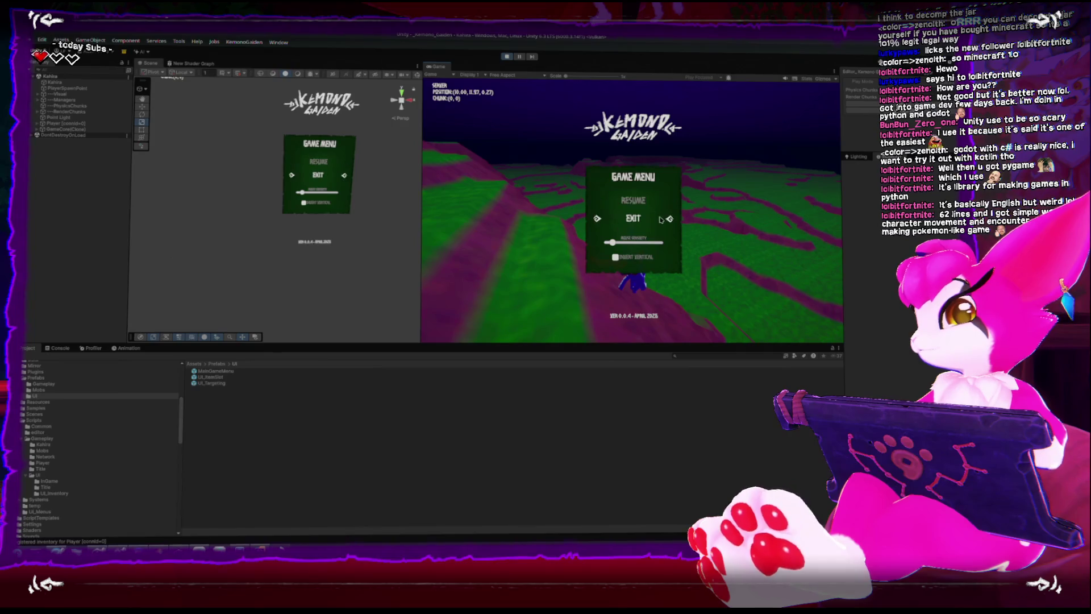
key(Escape)
key(Escape)
key(Down)
key(Down)
key(Up)
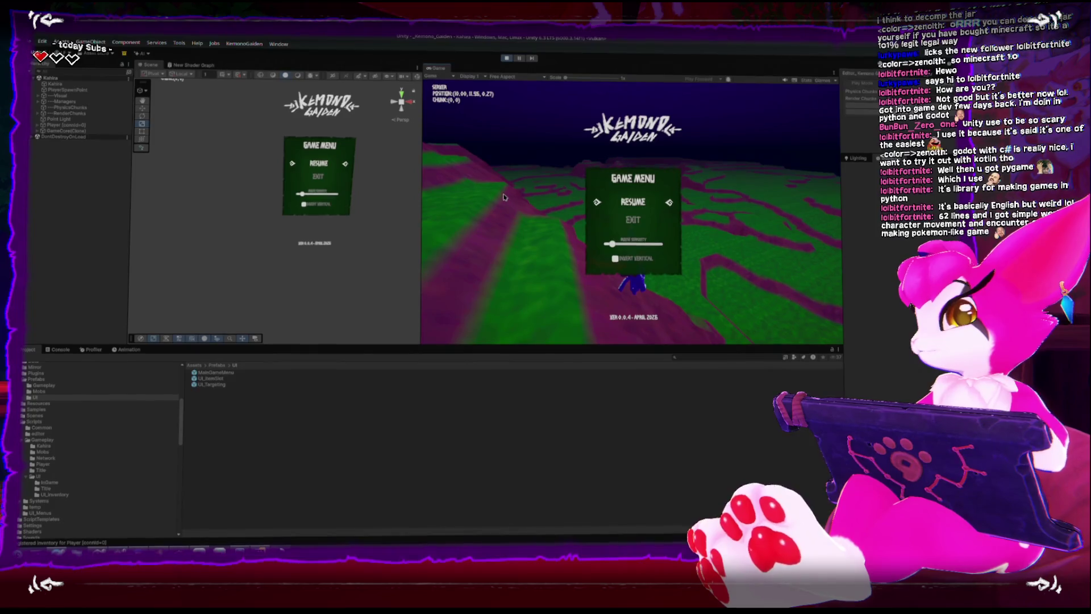
key(Return)
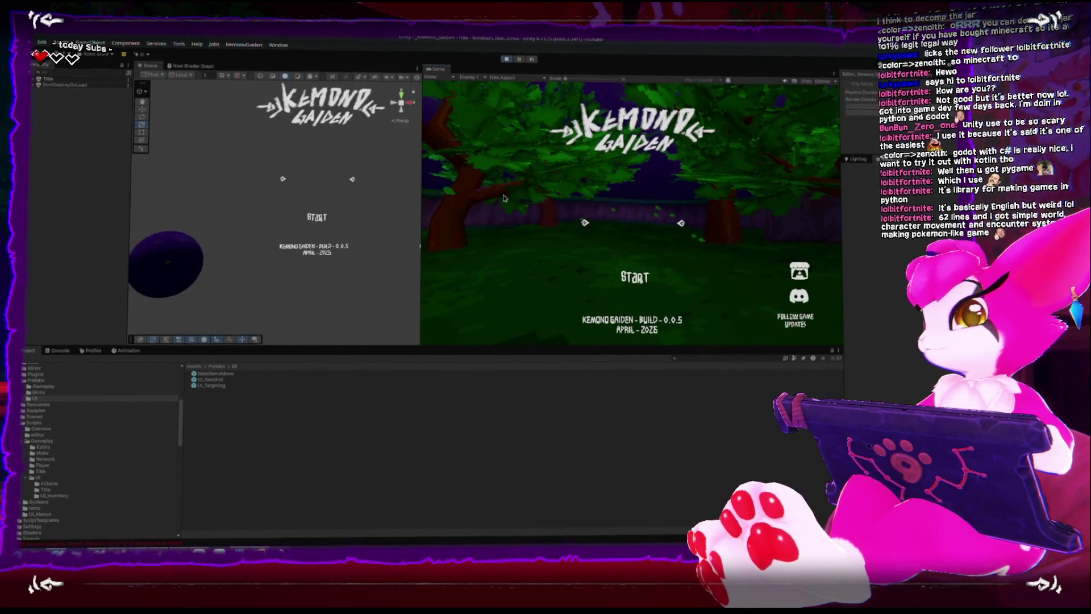
key(ctrl+p)
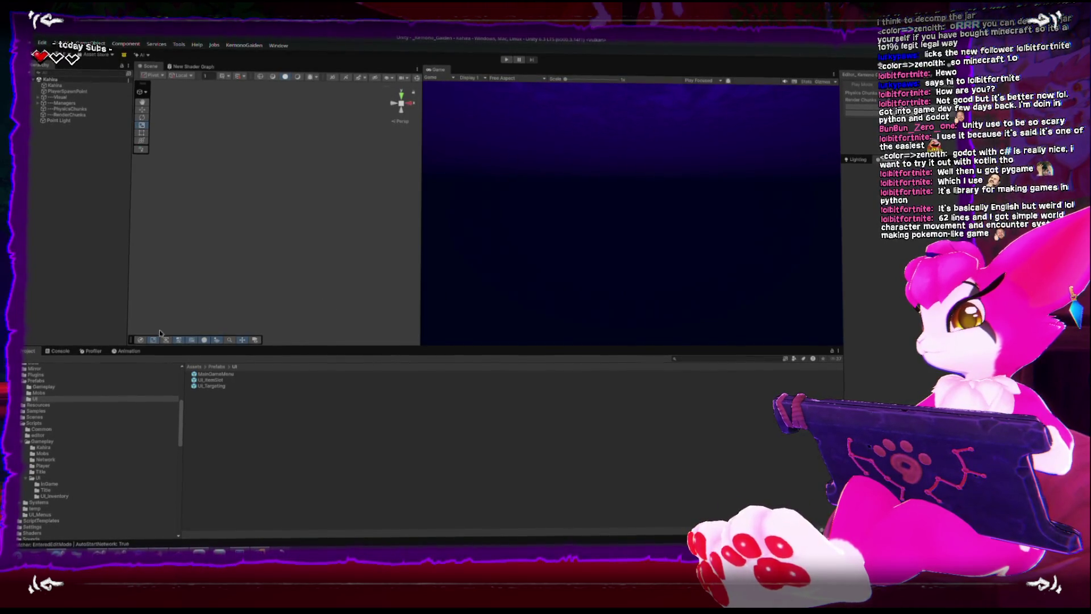
Open the NullReferenceException from the Console at its line in UIMenu_Base.cs
click(60, 351)
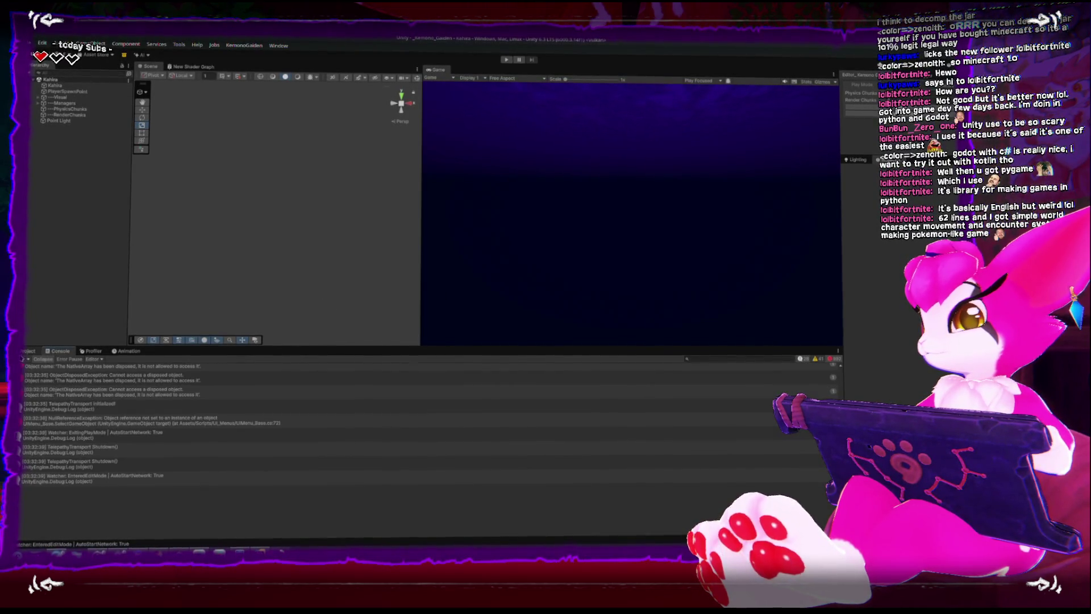
click(176, 420)
double_click(184, 421)
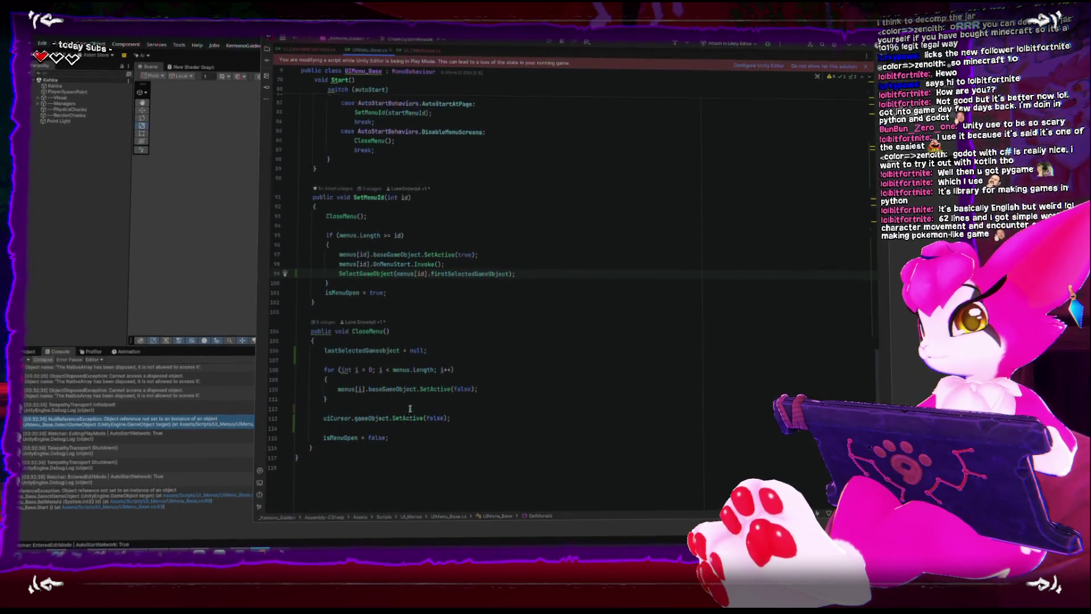
Review SetMenuId's code in Rider, then return to Unity's Project panel
scroll(411, 410, up, 2)
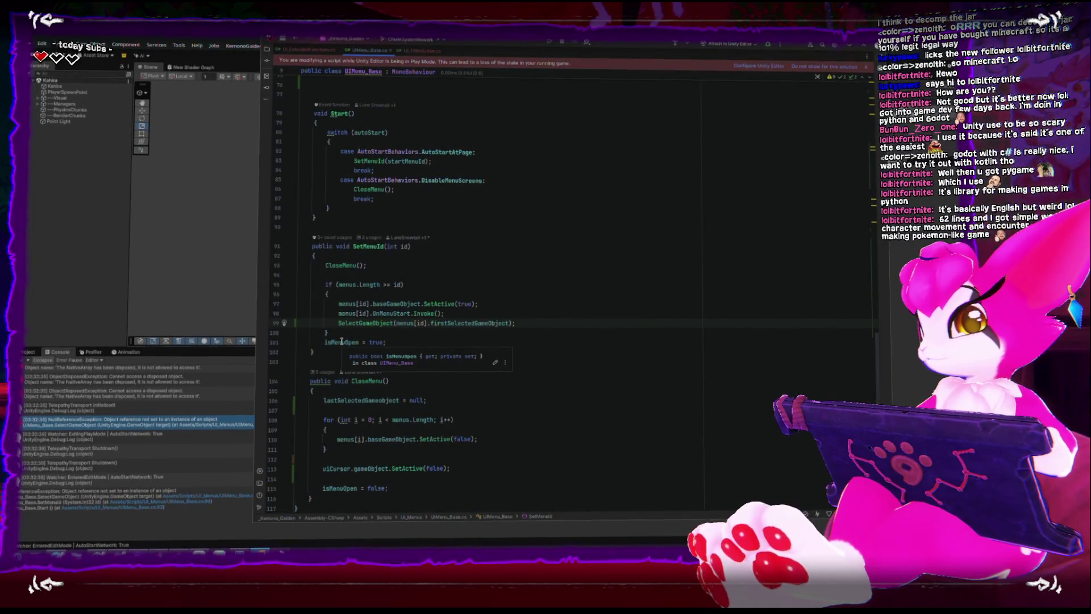
click(50, 104)
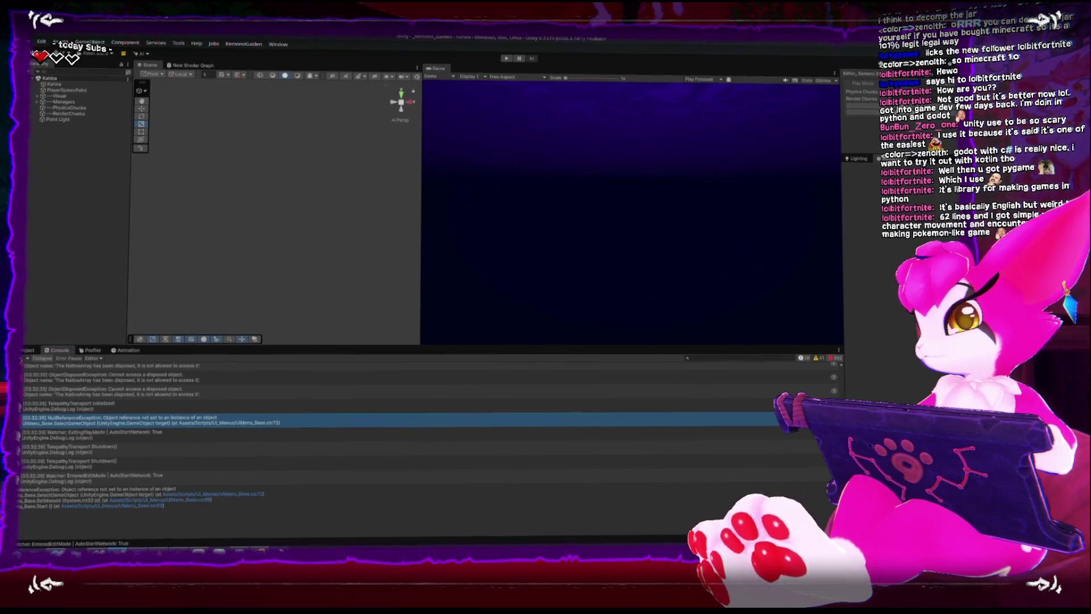
key(ctrl+5)
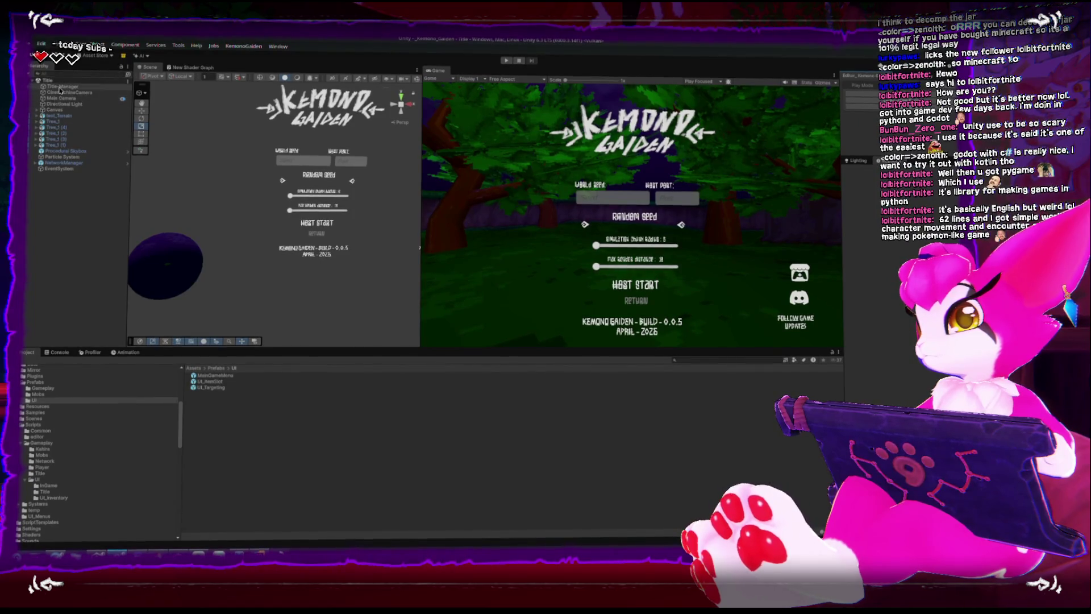
Expand the Title scene's Canvas and ping Button-GameStart through the menu's First Selected field
click(41, 110)
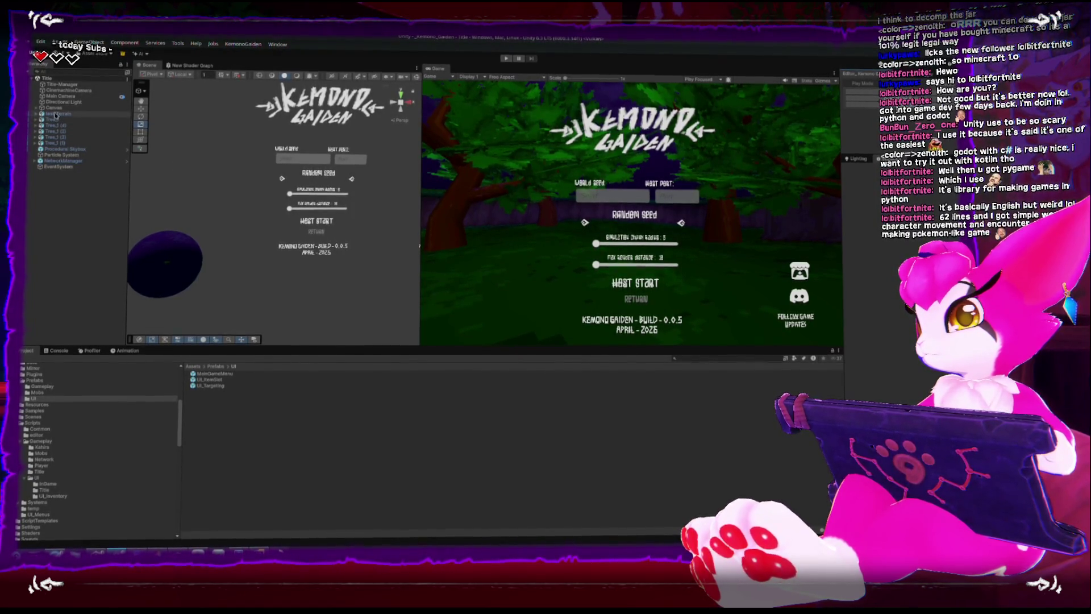
click(37, 108)
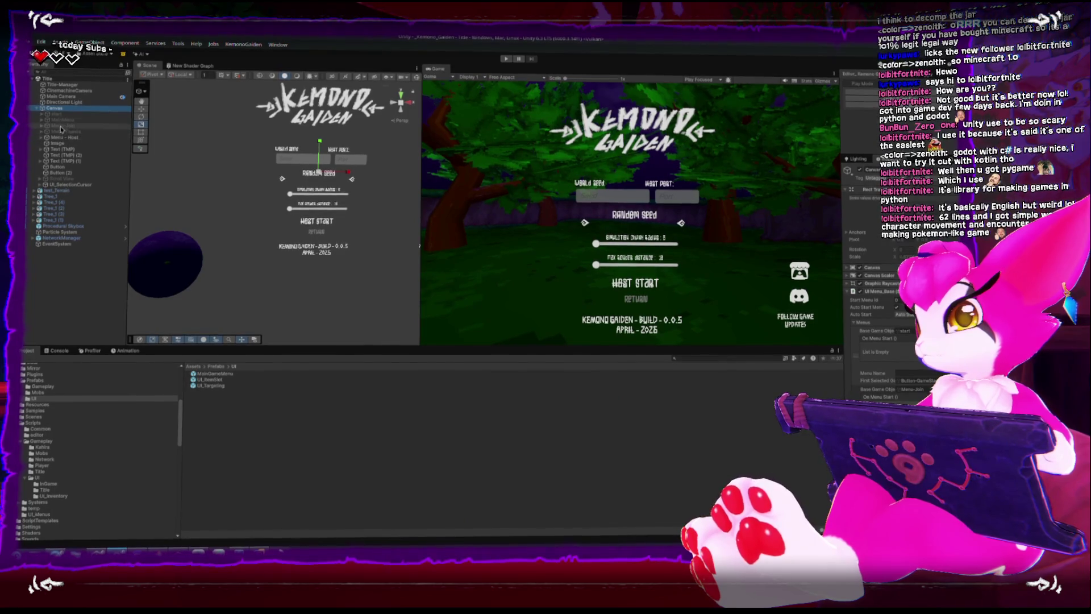
click(914, 385)
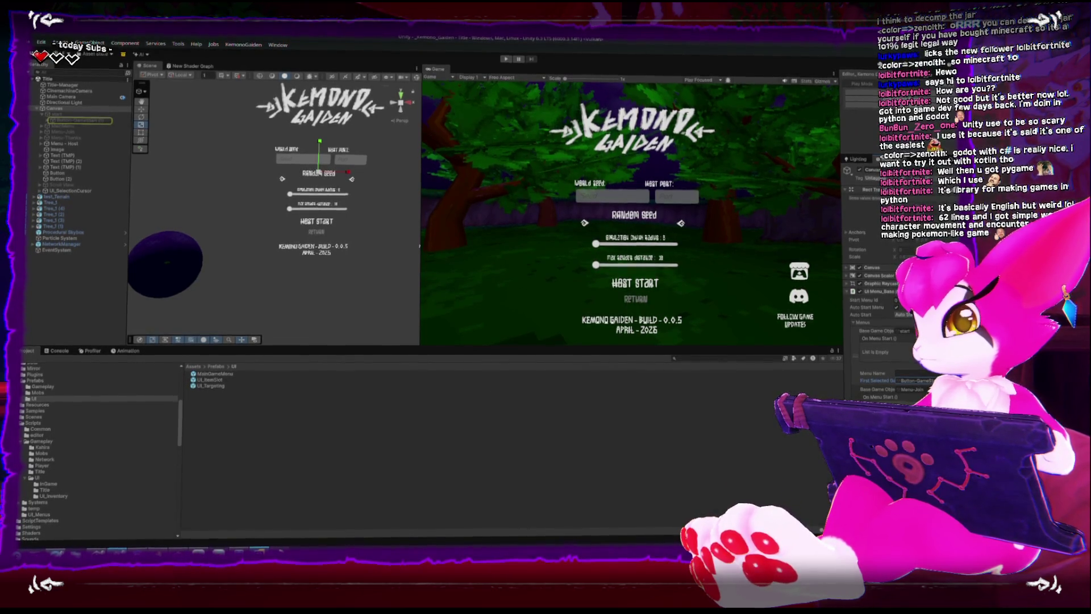
key(alt+Tab)
scroll(403, 392, down, 2)
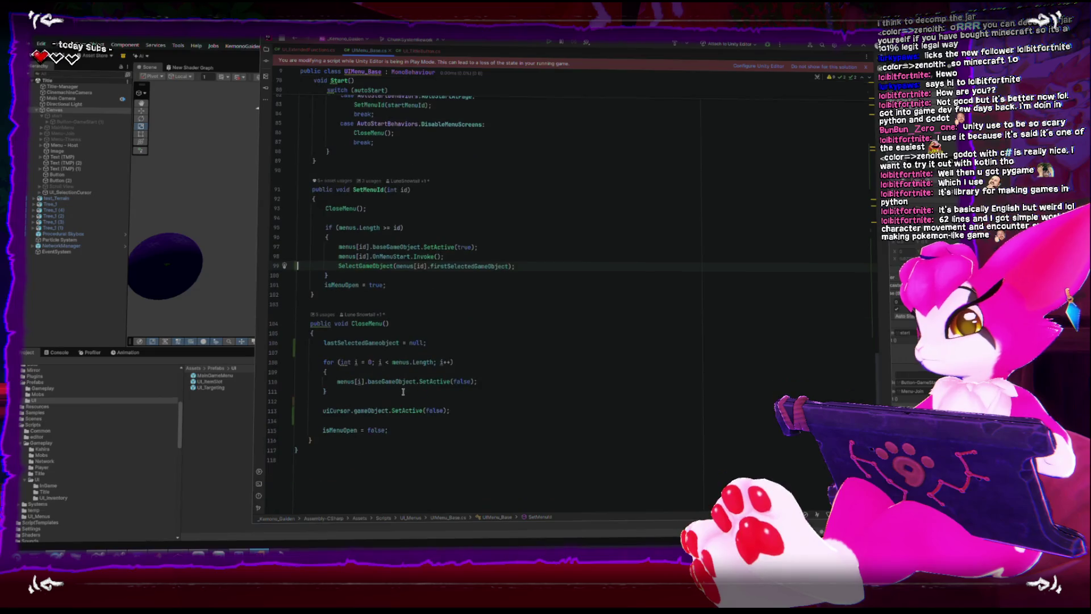
Add 'if(!eventSystem) eventSystem = EventSystem.current;' at the top of SelectGameObject in UIMenu_Base.cs
scroll(403, 391, up, 5)
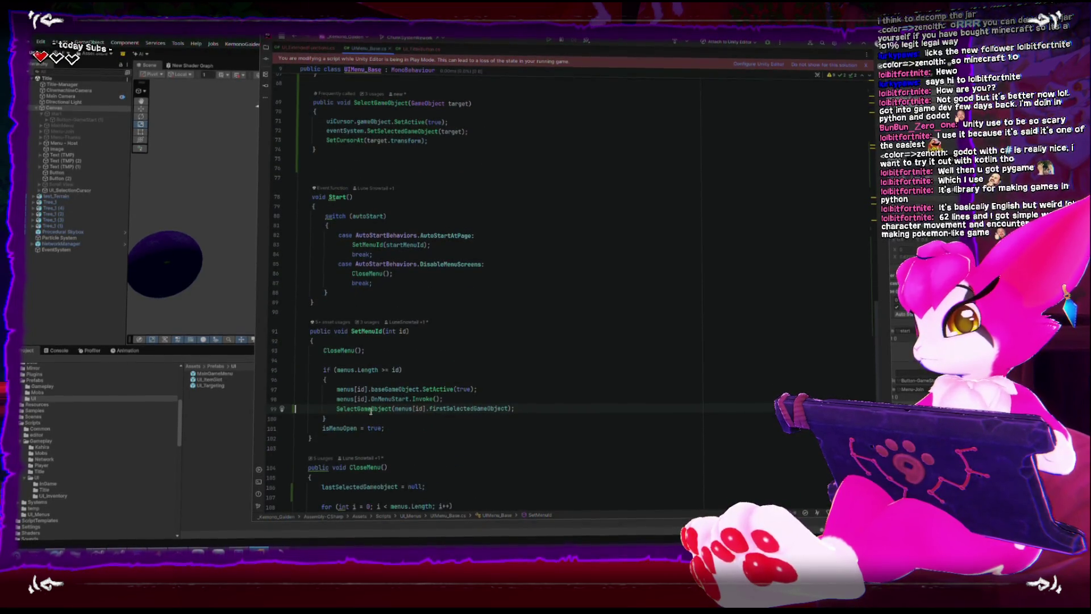
scroll(370, 410, up, 7)
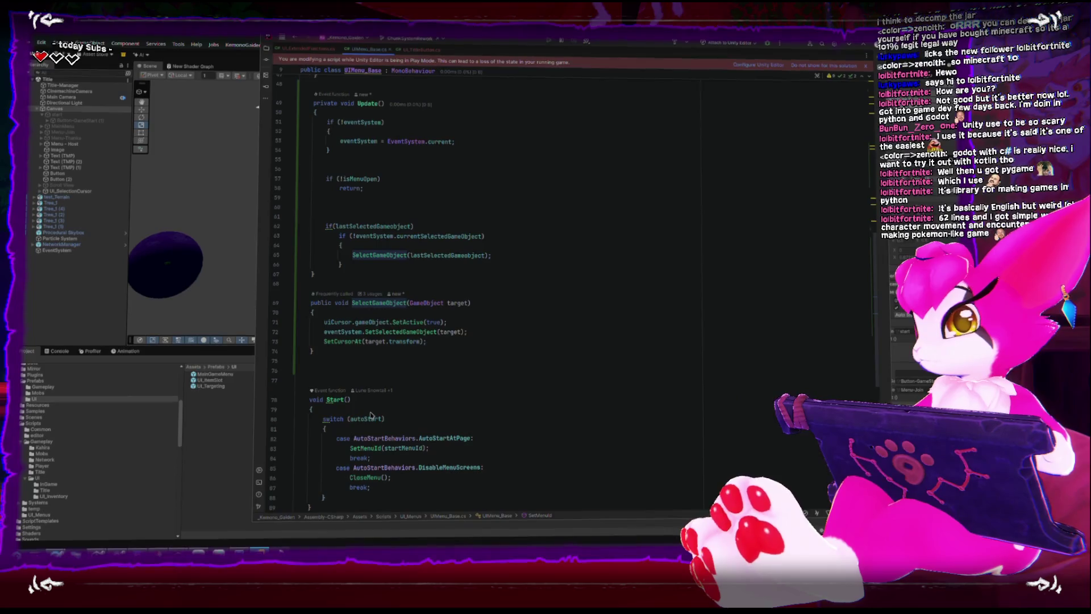
click(386, 314)
key(Return)
key(Return)
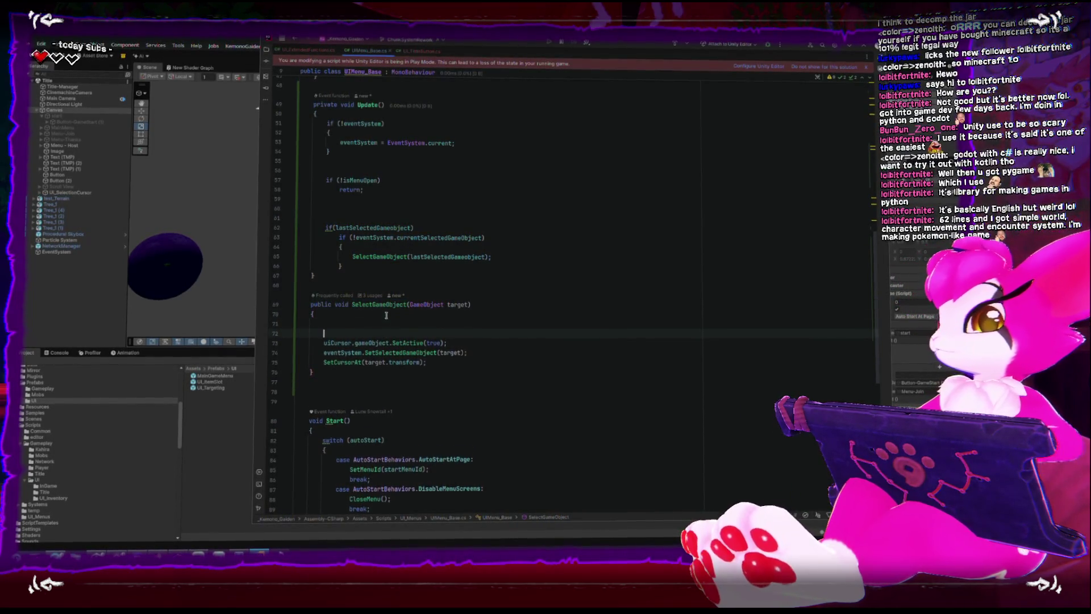
text(if()
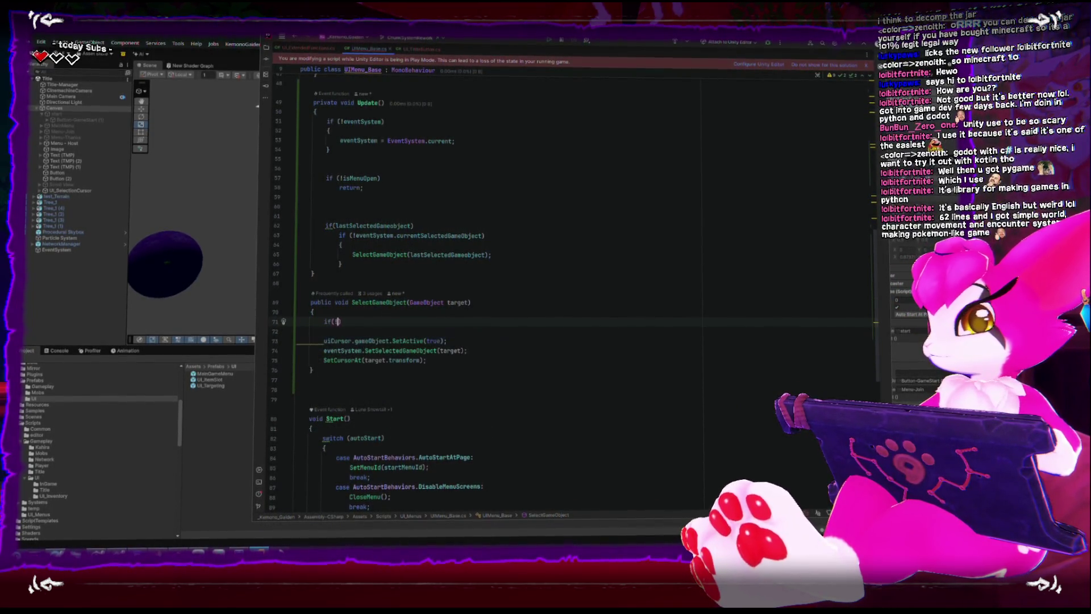
text(!eventSystem))
key(Return)
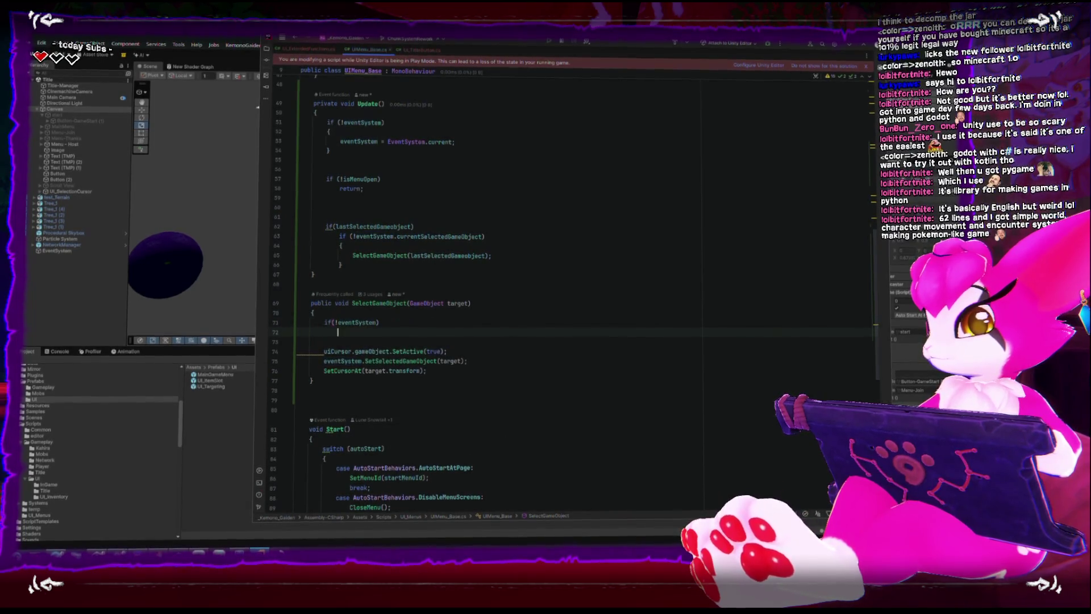
text(eventSystem = EventSystem.current;)
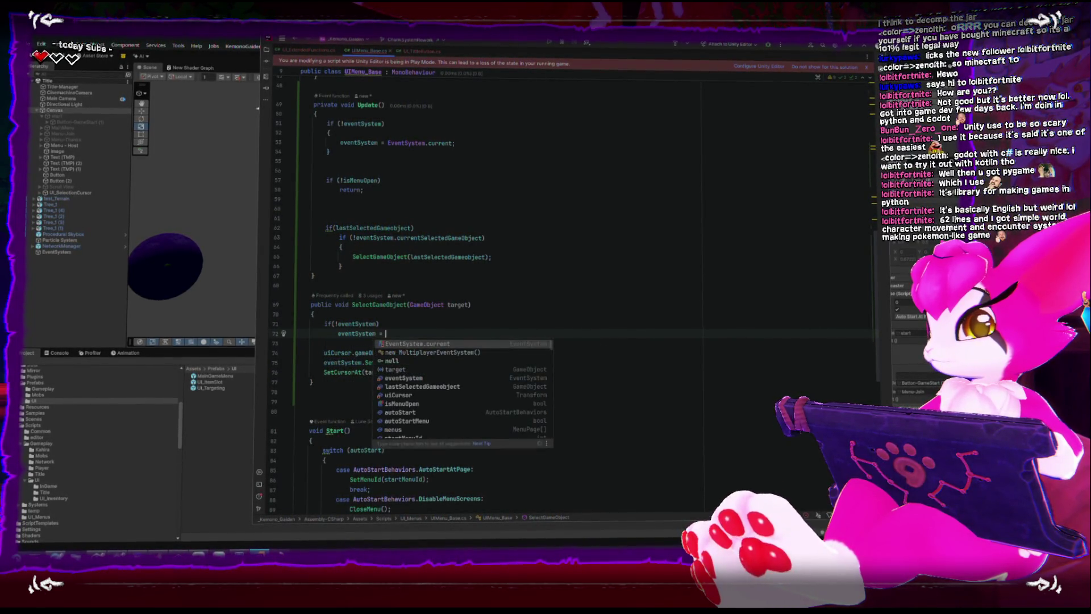
key(Escape)
key(Down)
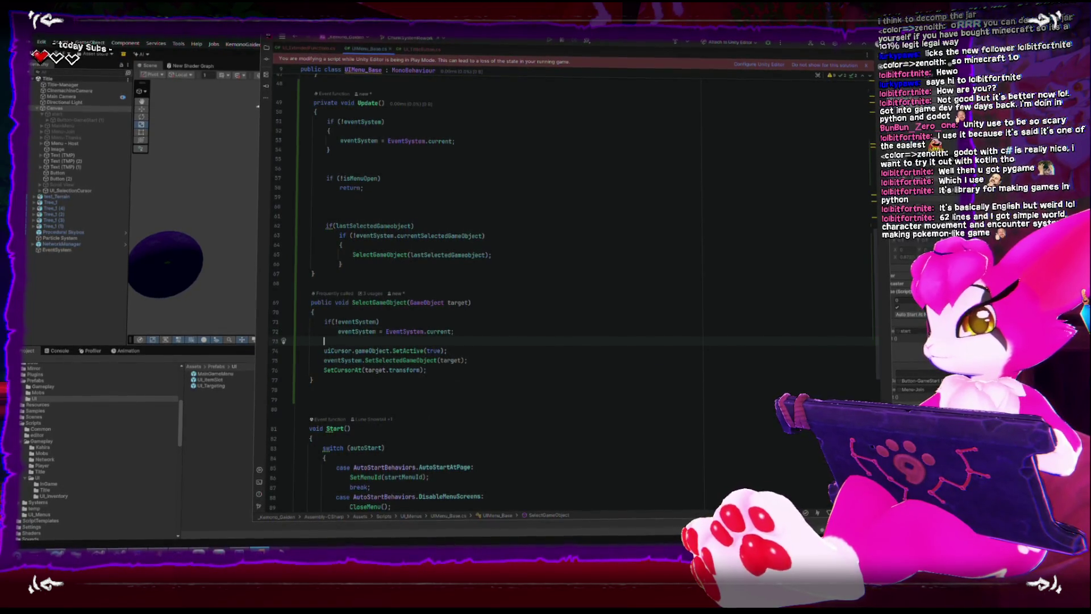
key(Return)
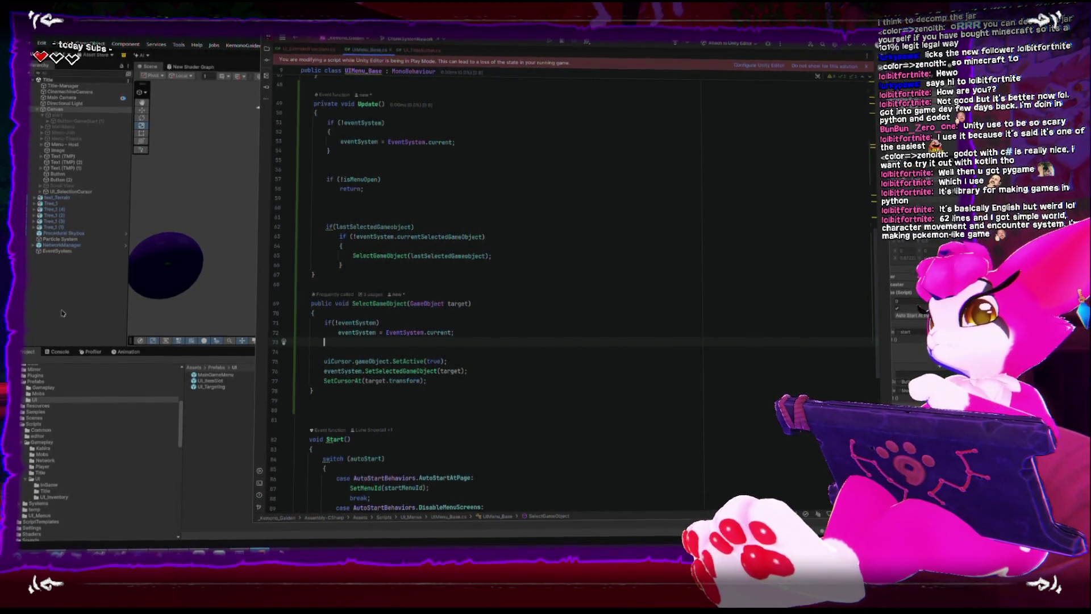
click(70, 310)
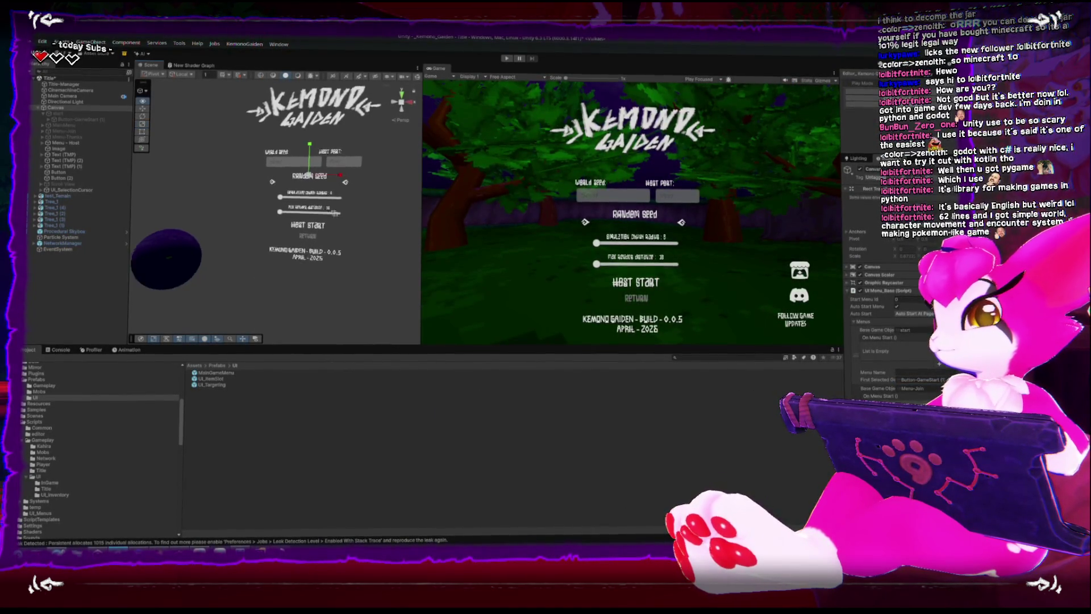
Zoom and orbit the Scene view around the menu canvas
scroll(287, 305, up, 5)
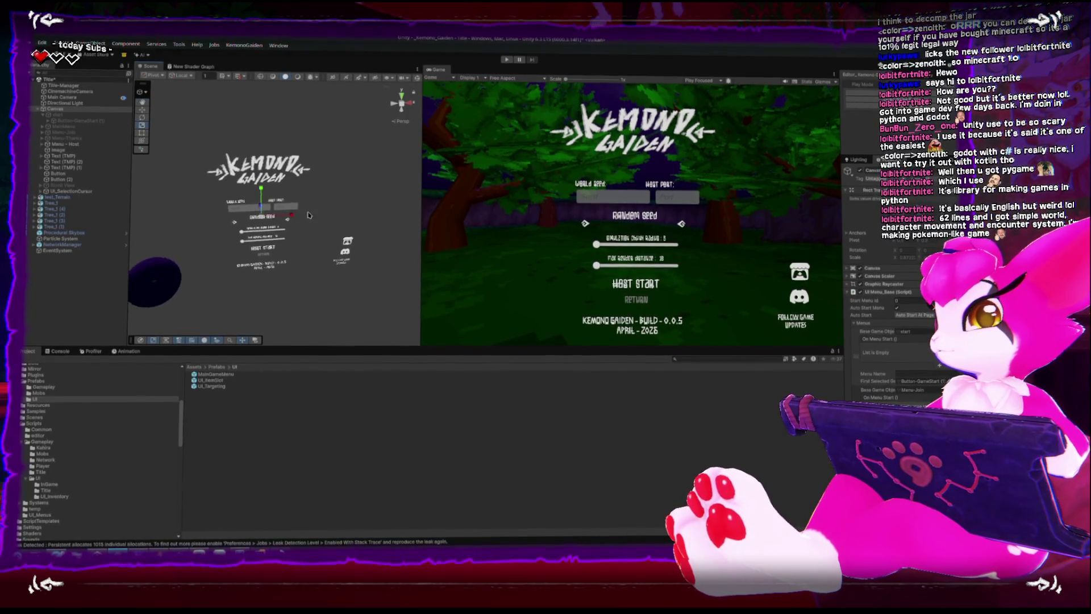
mouse_move(288, 307)
mouse_down()
mouse_move(324, 257)
mouse_move(392, 209)
mouse_up()
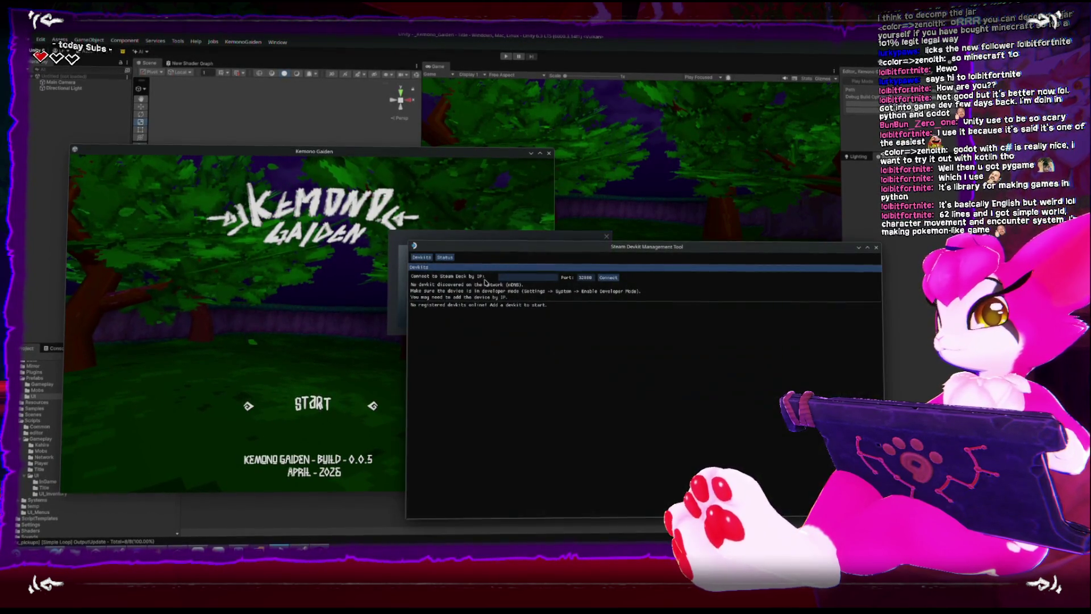
Upload the KemonoGaiden build to the Steam Deck and close the local game window
click(447, 259)
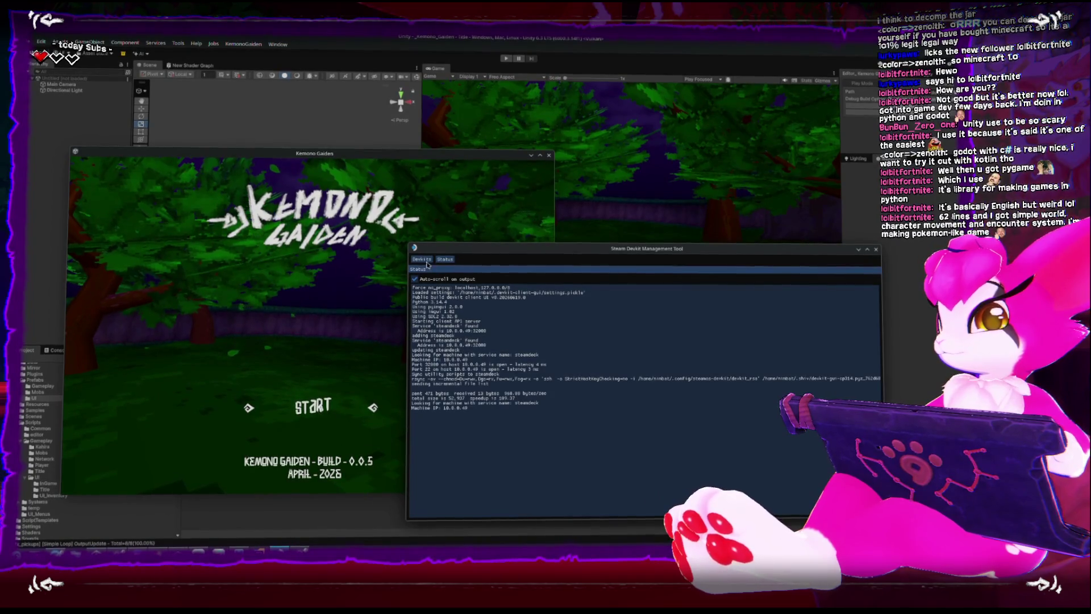
click(471, 260)
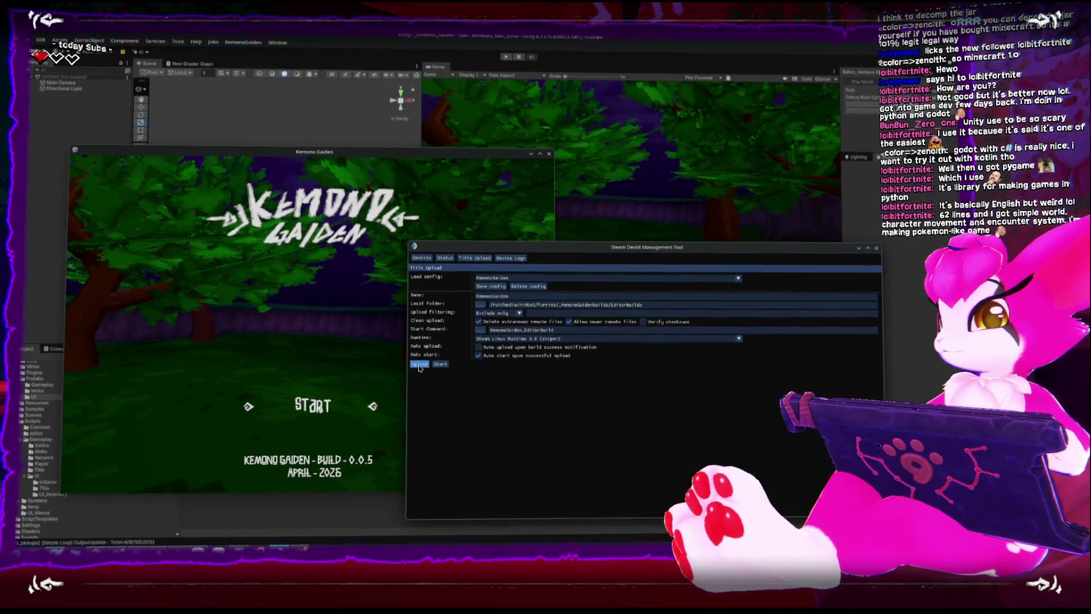
click(420, 365)
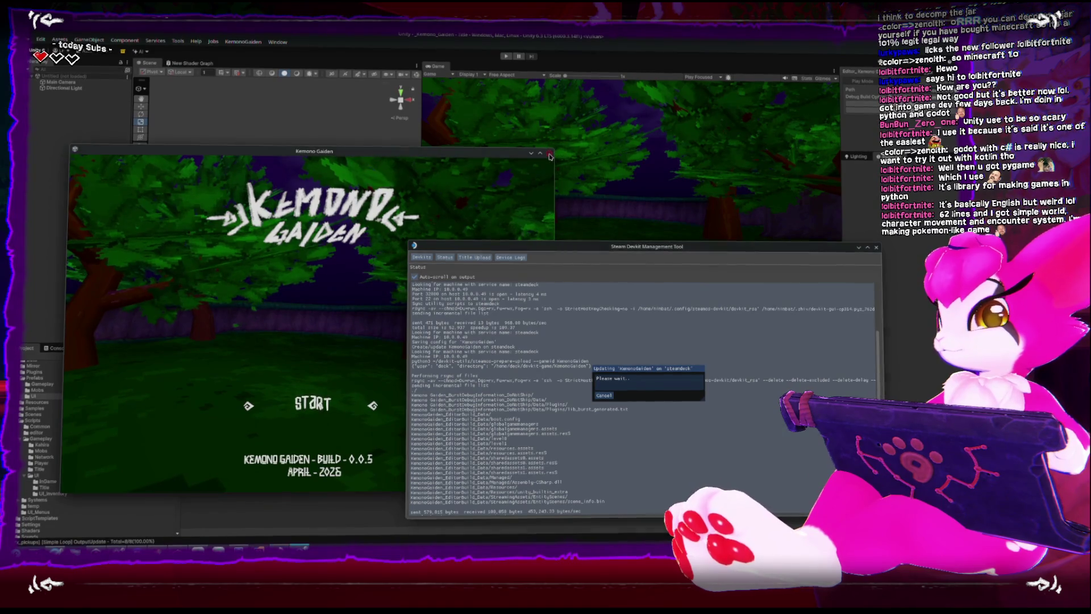
click(549, 152)
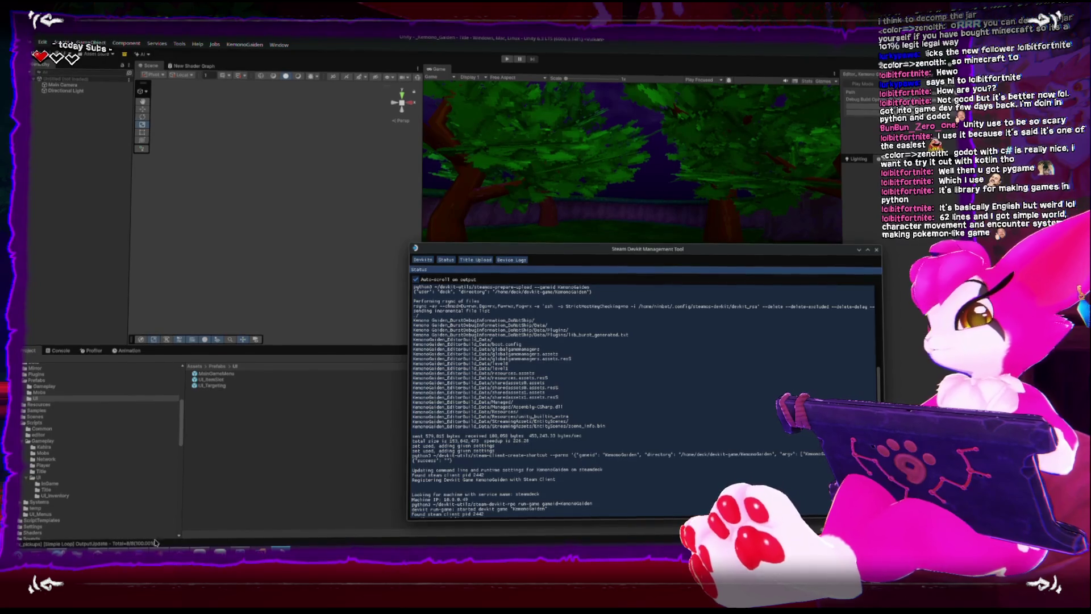
click(260, 551)
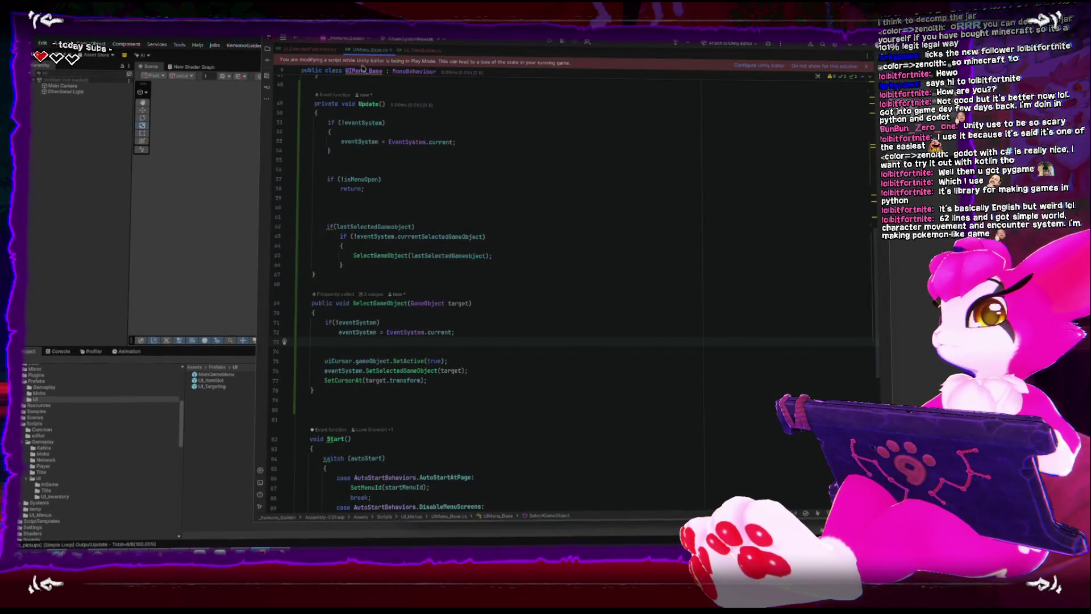
Delete the tmpro.Rebuild(CanvasUpdate.PreRender) line from OnDeselect in UI_TittleButton.cs
click(405, 50)
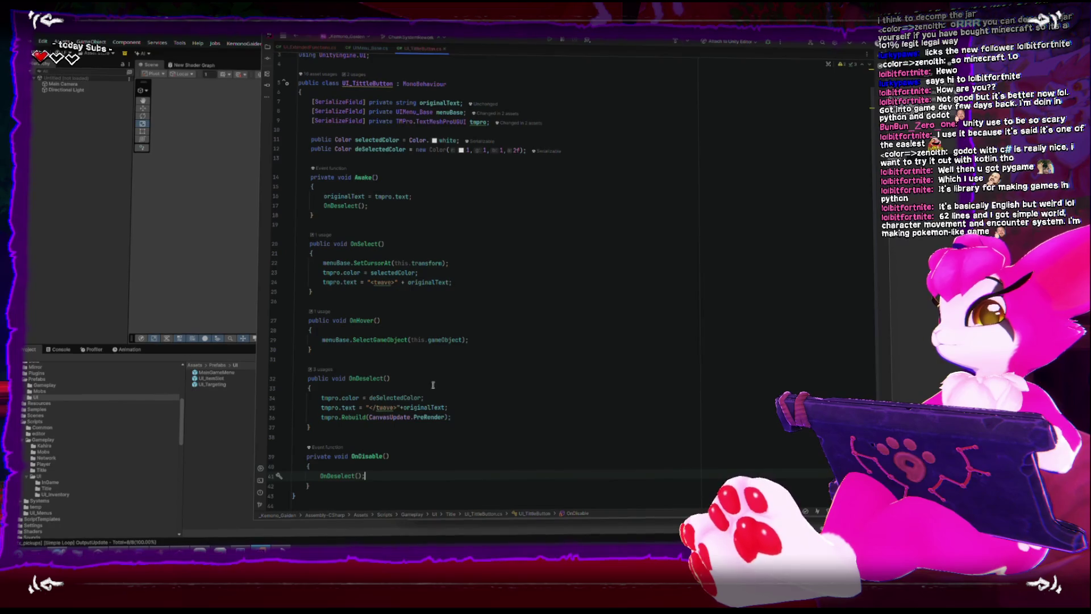
click(487, 415)
key(shift+Home)
key(BackSpace)
key(BackSpace)
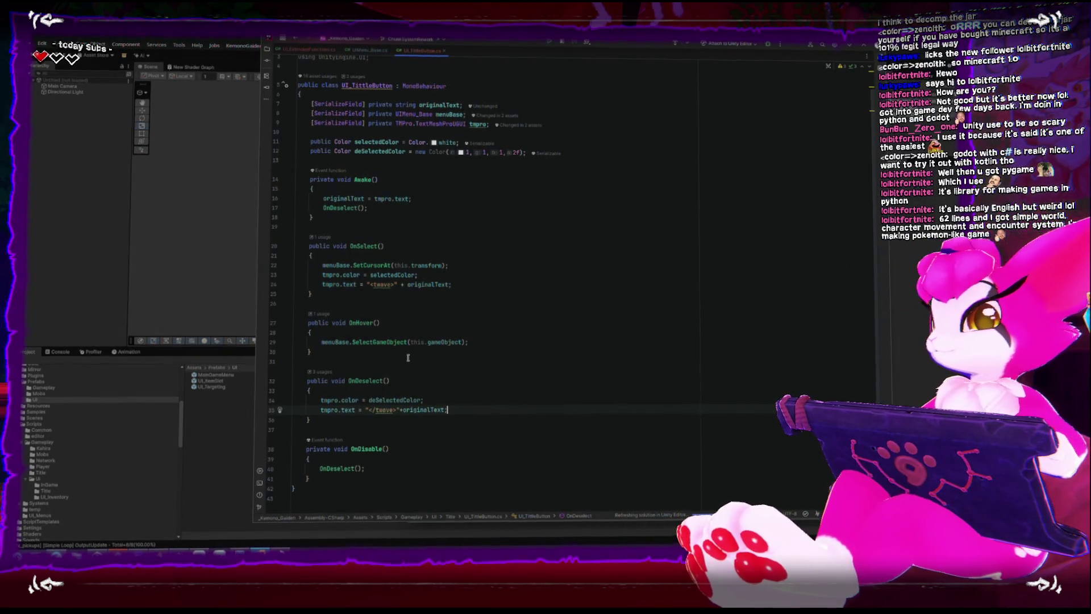
key(XF86AudioRaiseVolume)
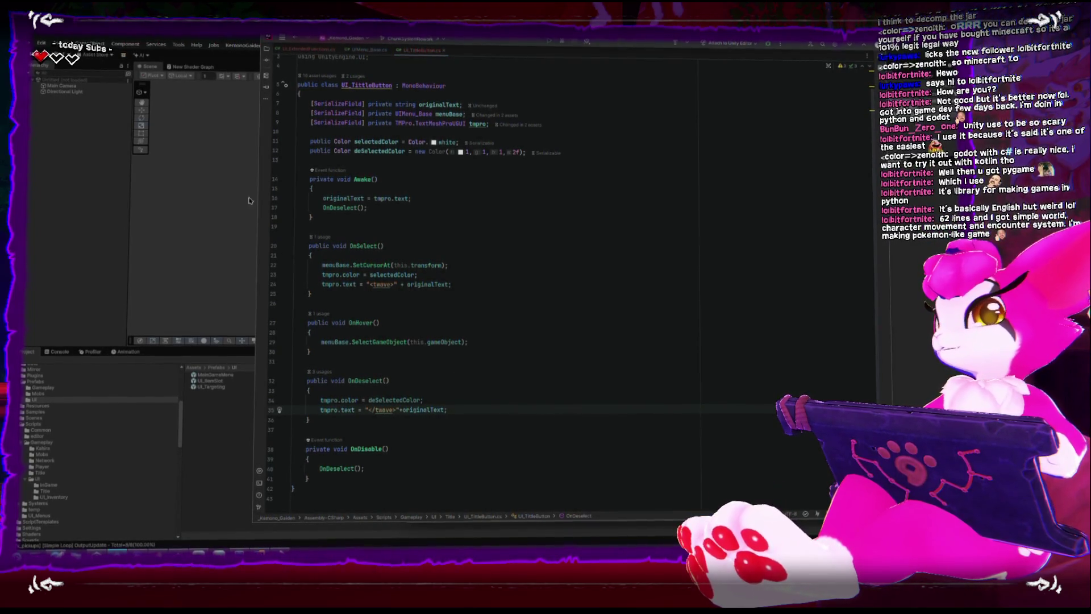
key(alt+Tab)
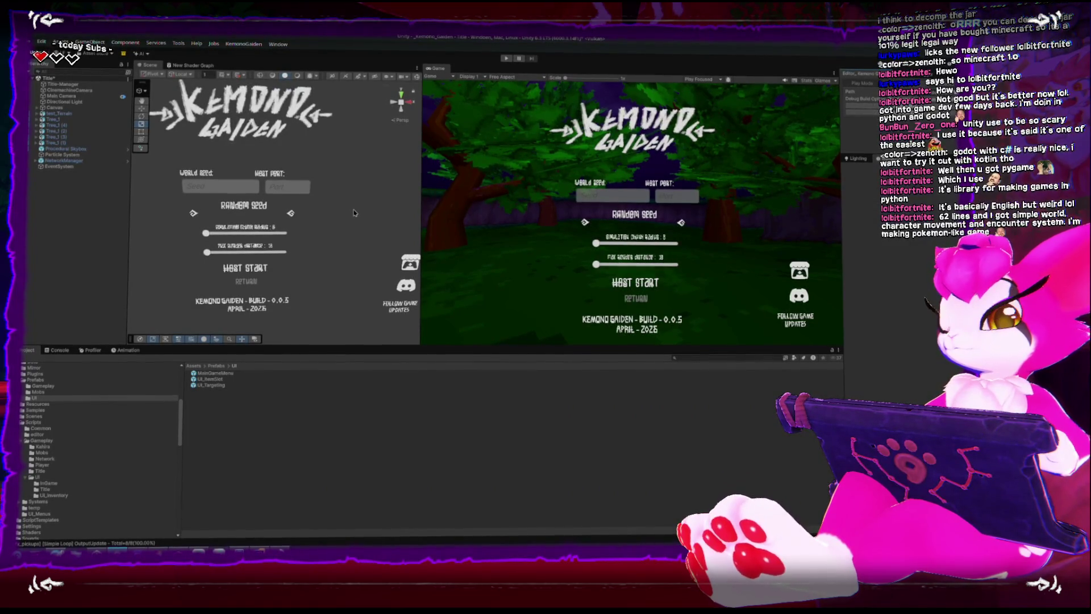
Deactivate Menu - Host and enable the start object so the title shows <TWAVE> START
mouse_move(420, 327)
mouse_down()
mouse_move(472, 327)
mouse_move(441, 366)
mouse_up()
scroll(311, 307, down, 2)
scroll(312, 307, down, 5)
mouse_move(343, 222)
mouse_down()
mouse_move(291, 259)
mouse_move(326, 258)
mouse_up()
click(37, 108)
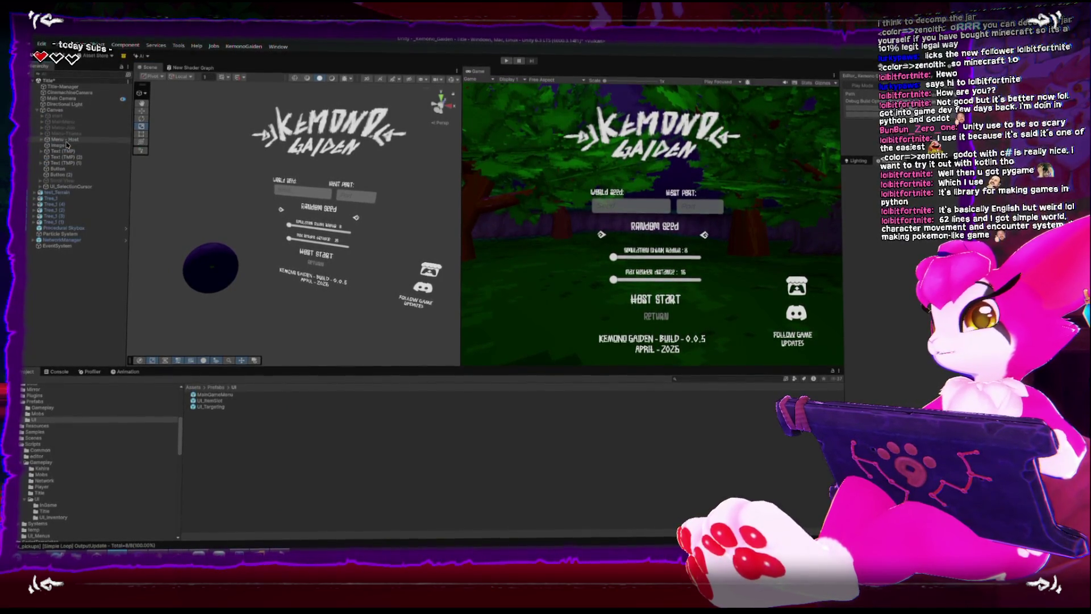
click(62, 140)
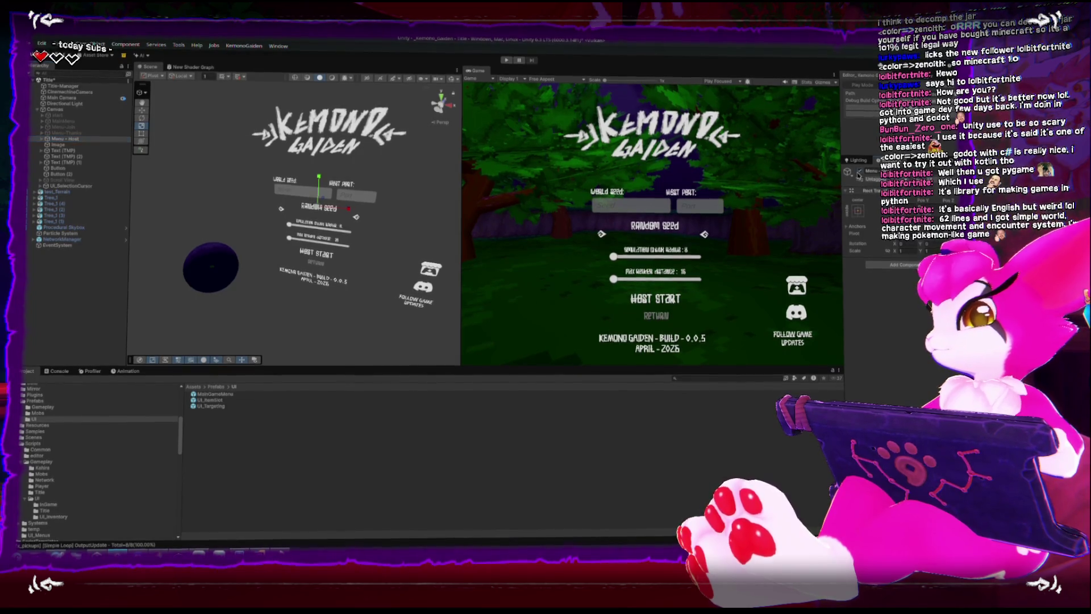
key(alt+shift+a)
click(63, 113)
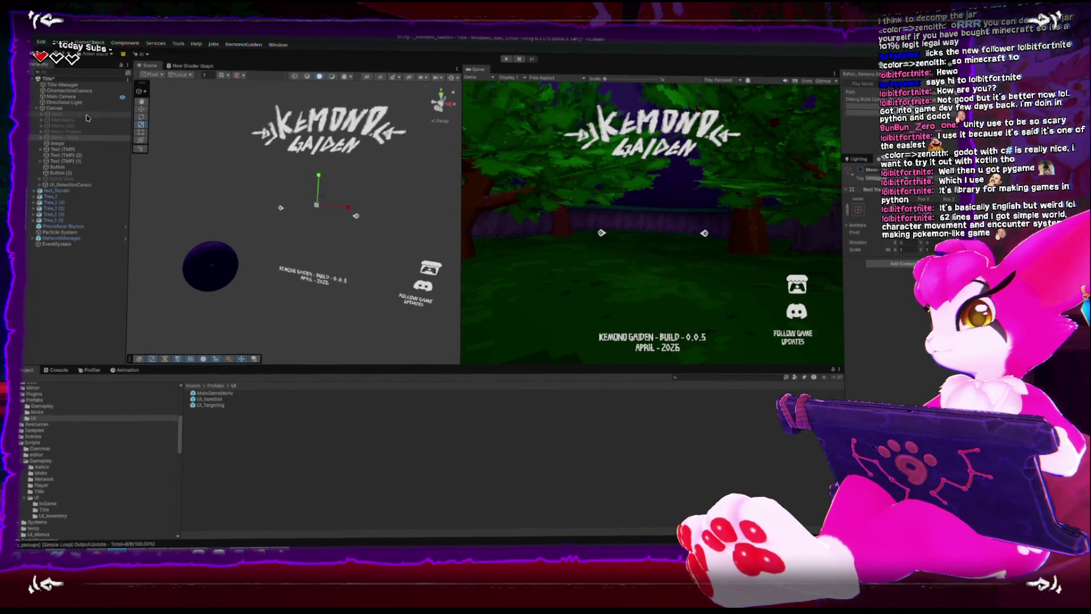
click(860, 171)
key(f)
Expand the start object's children, then launch SmartGit from the application launcher
click(41, 114)
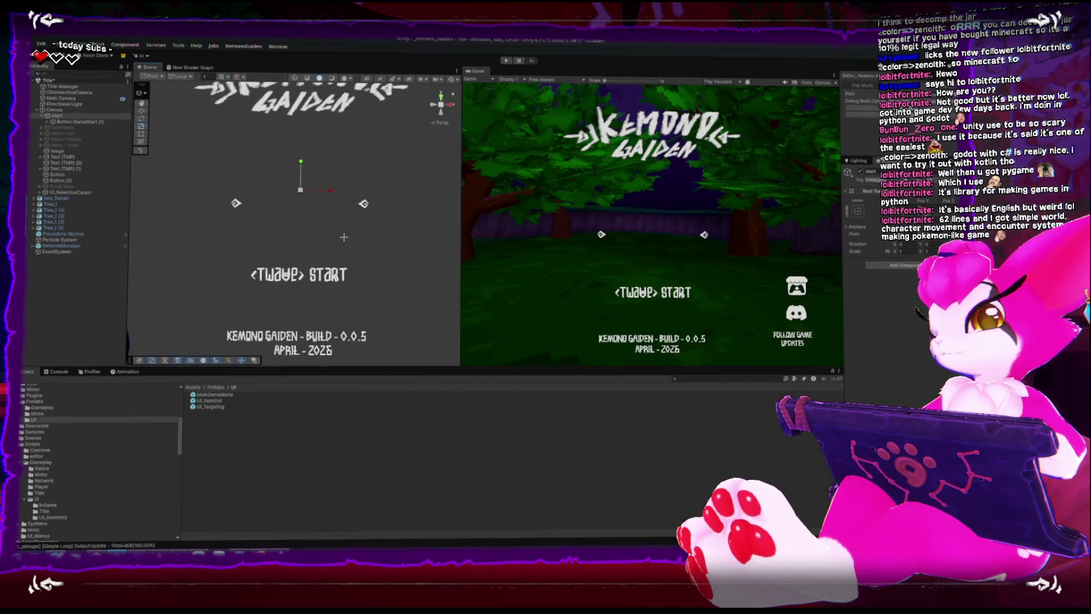
scroll(345, 230, down, 5)
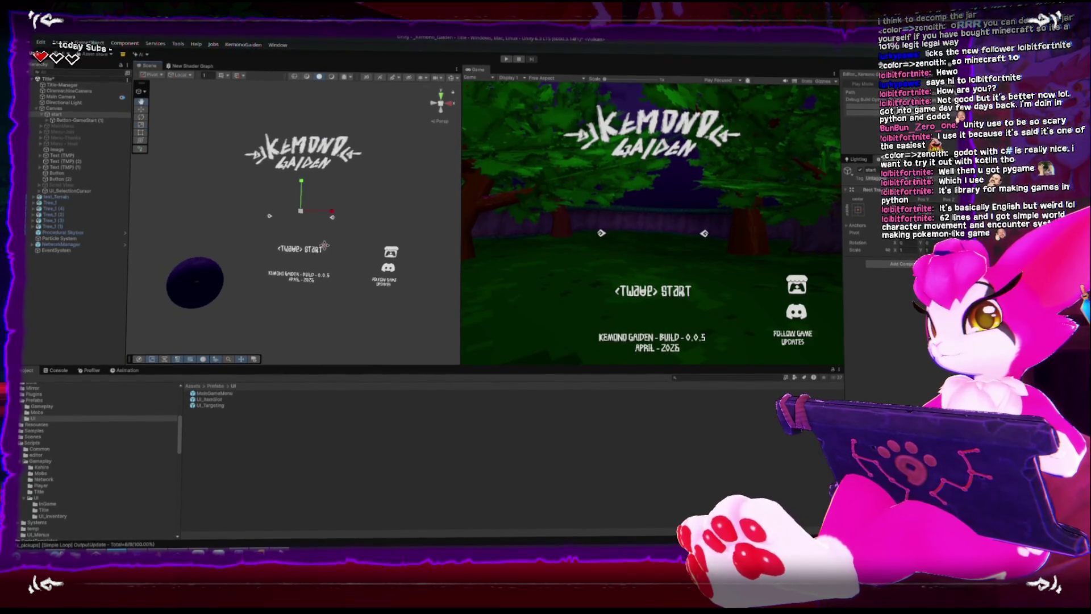
scroll(326, 254, up, 5)
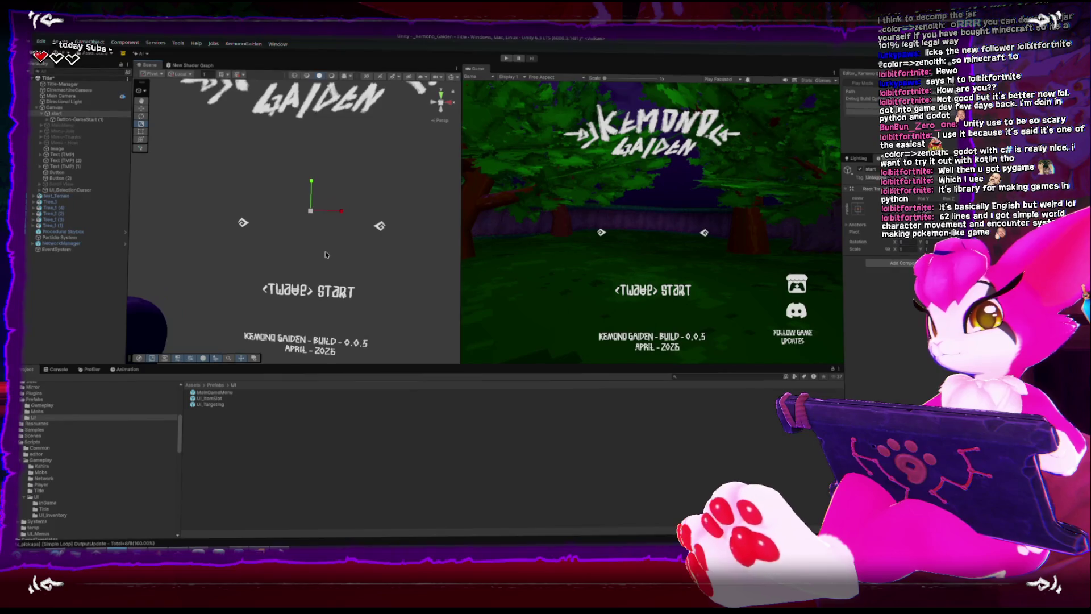
scroll(326, 254, down, 2)
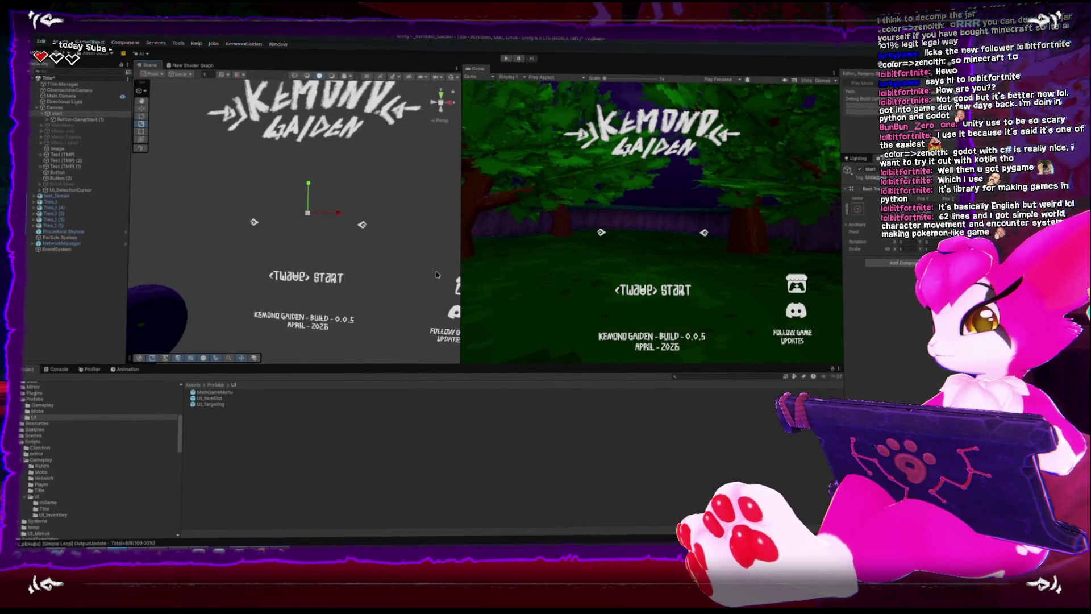
key(super)
text(smart)
key(Escape)
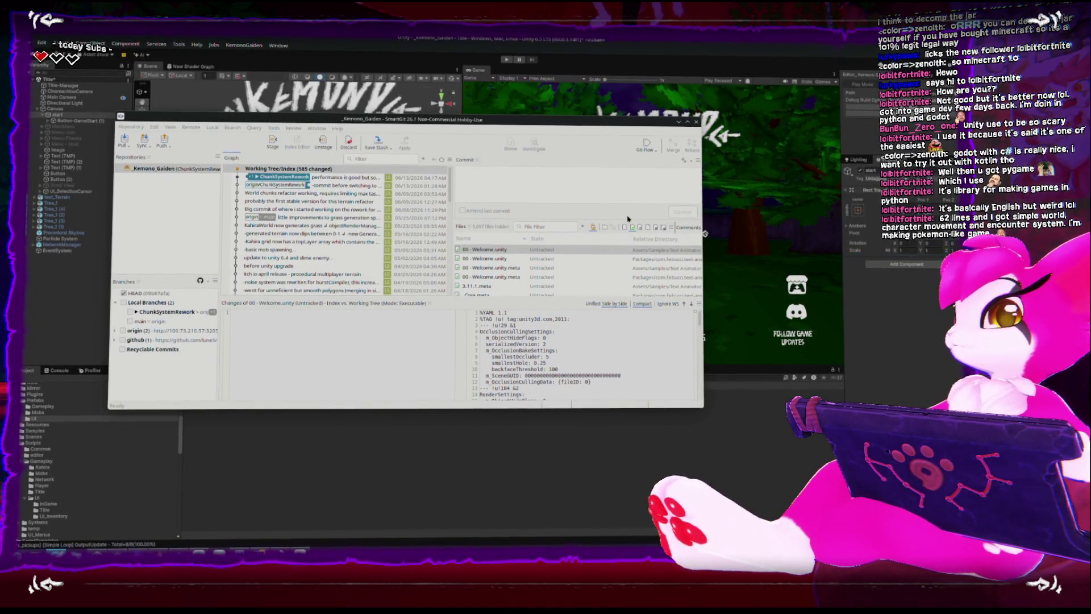
Stage all of the project's changed files
click(282, 152)
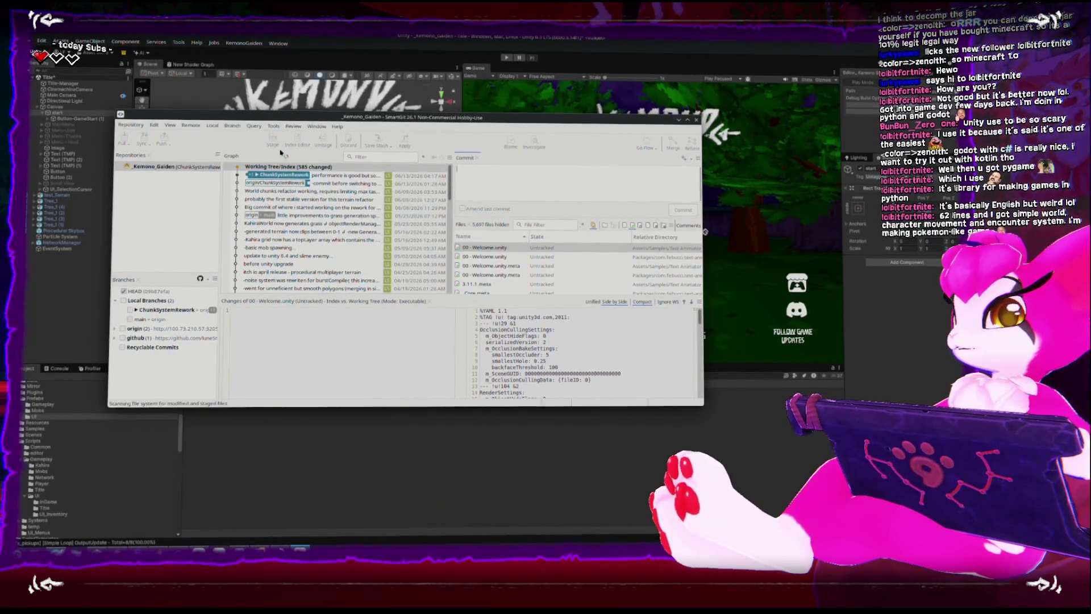
click(583, 344)
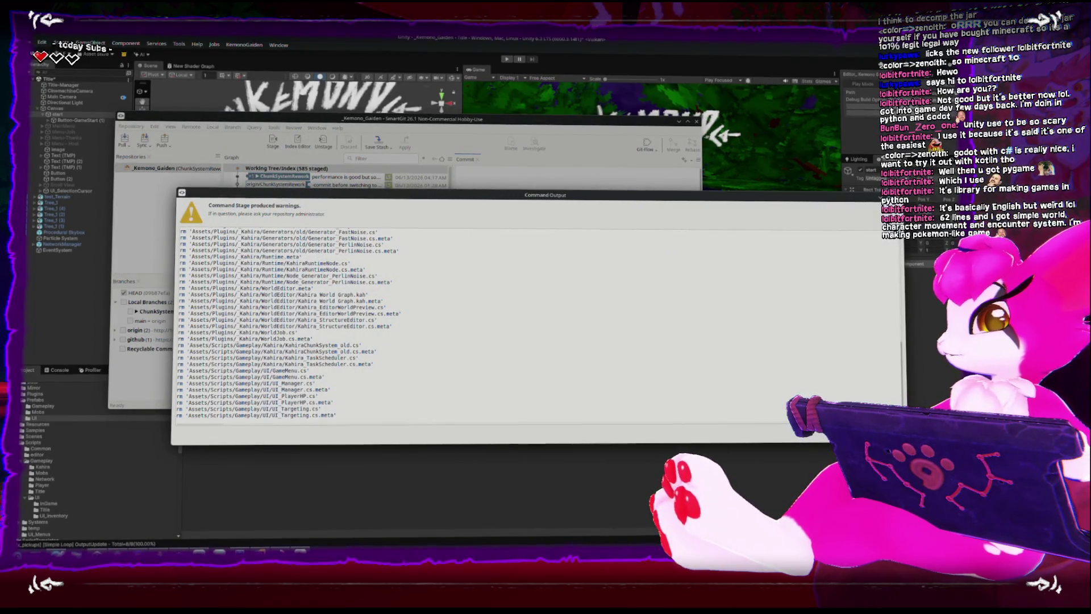
key(Escape)
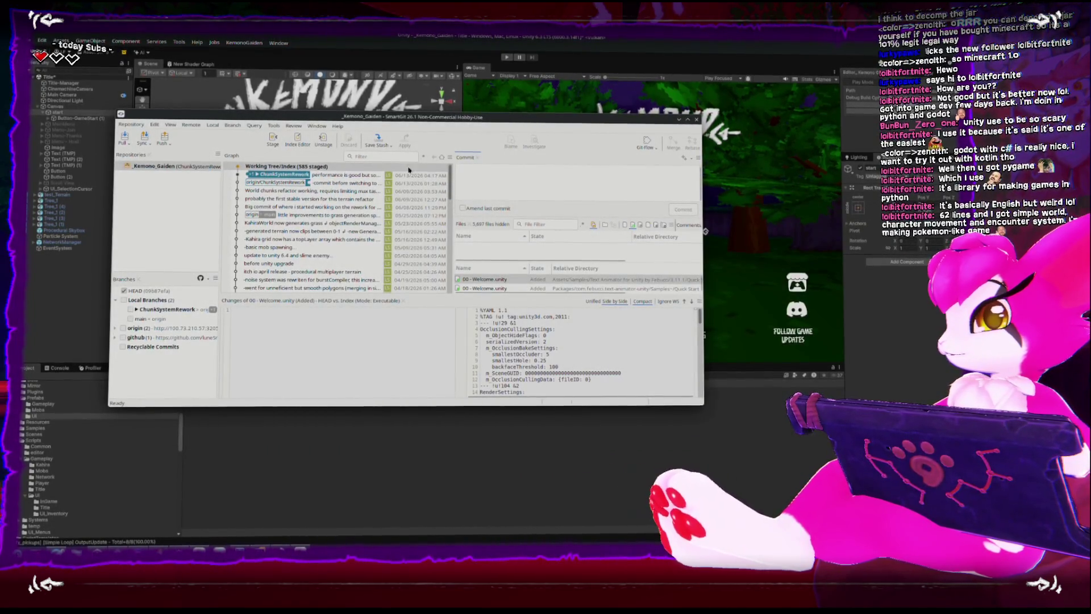
key(Return)
Commit with a message noting added controller support and the inventory menu still crashing
click(490, 192)
text(dded)
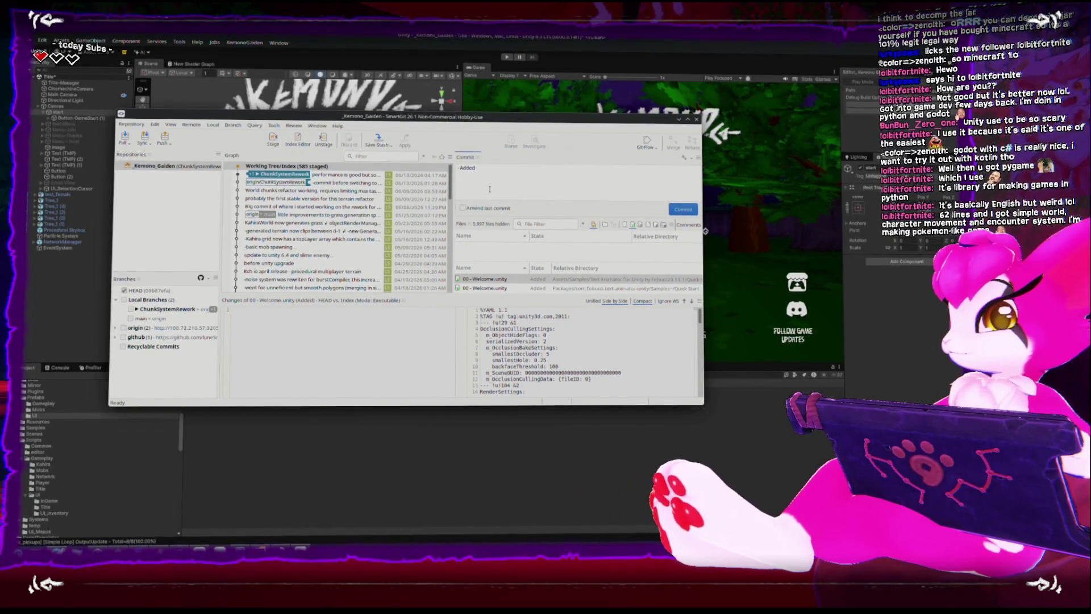
text( ler su)
text(ppot to some menus)
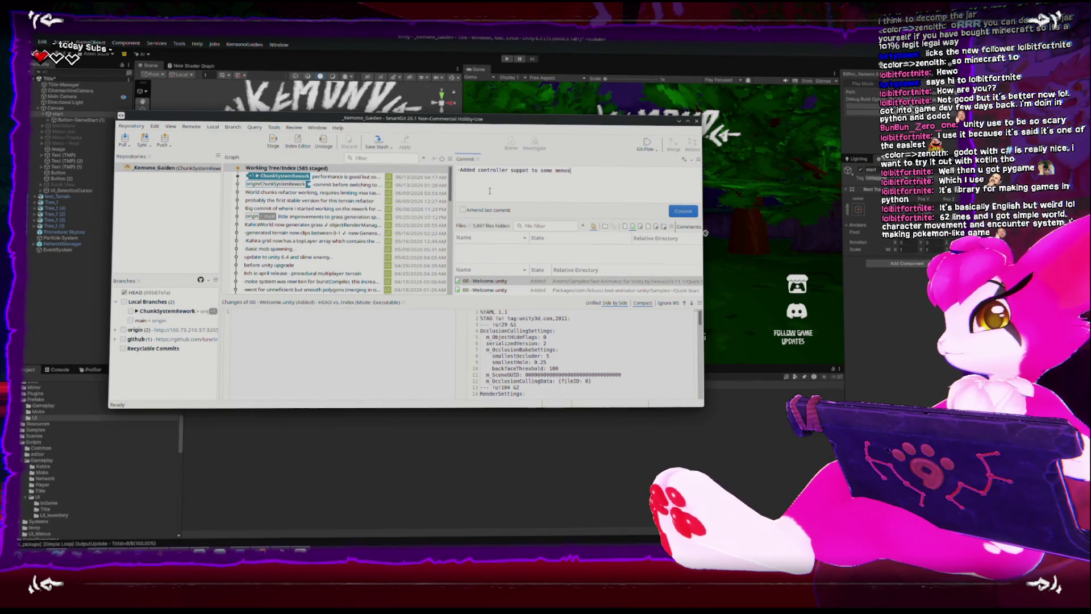
text(, others s)
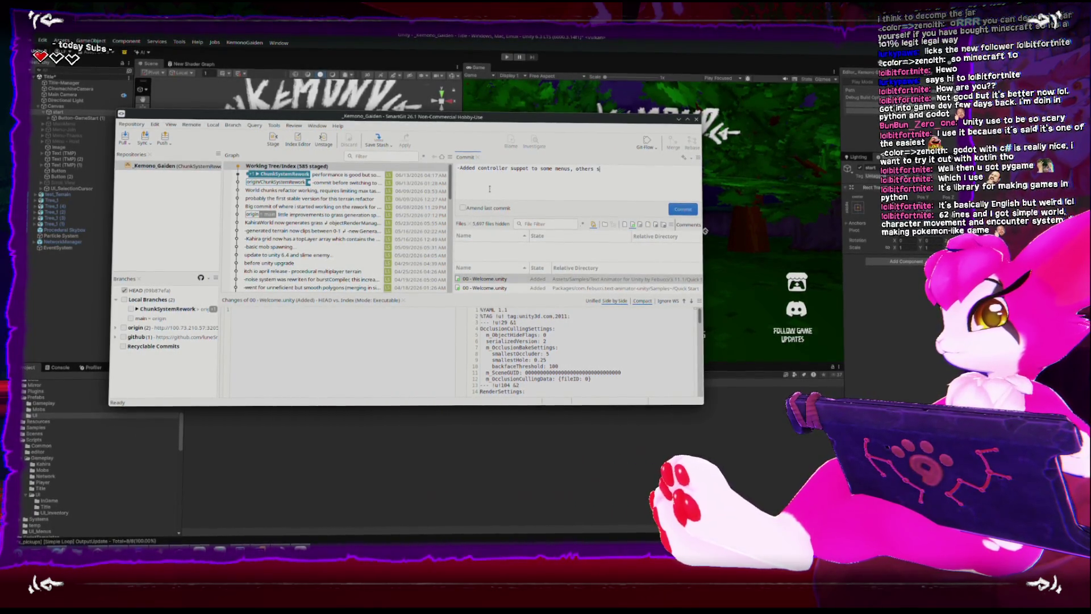
text(entory menu)
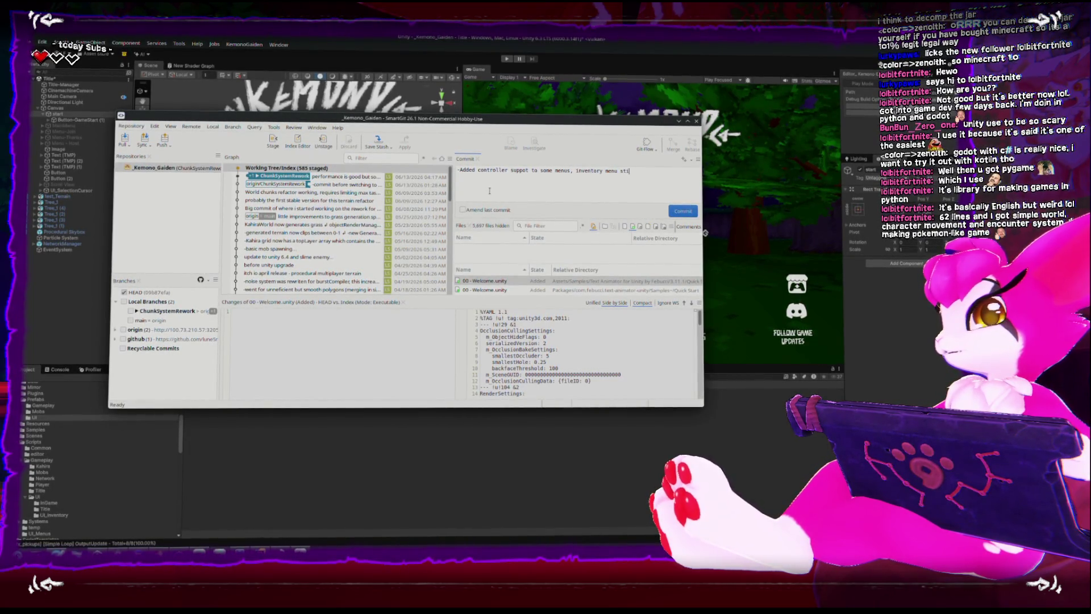
key(BackSpace)
key(BackSpace)
key(BackSpace)
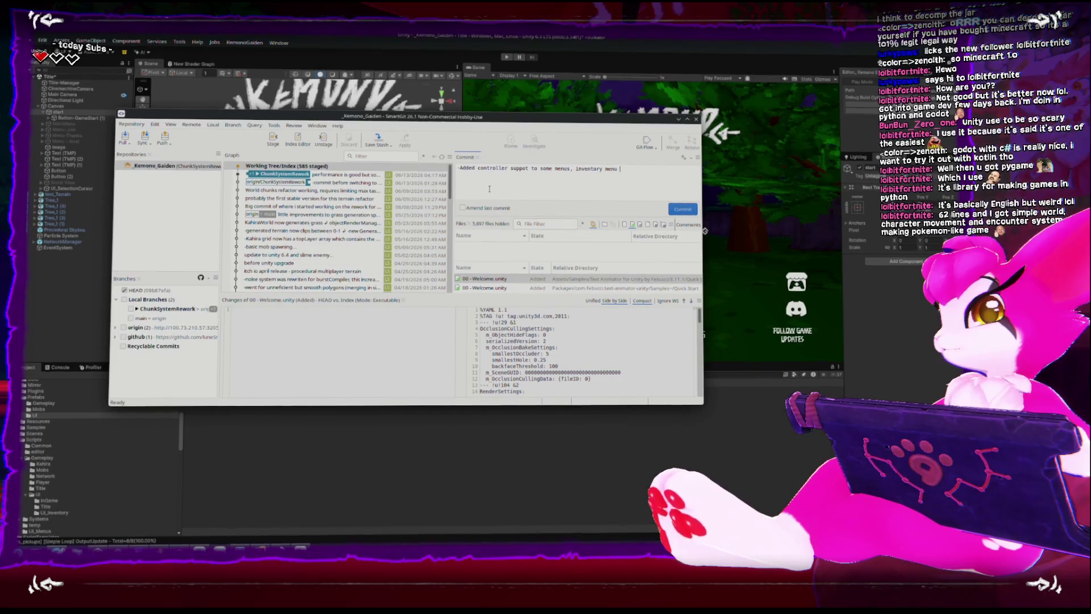
text(still crashes)
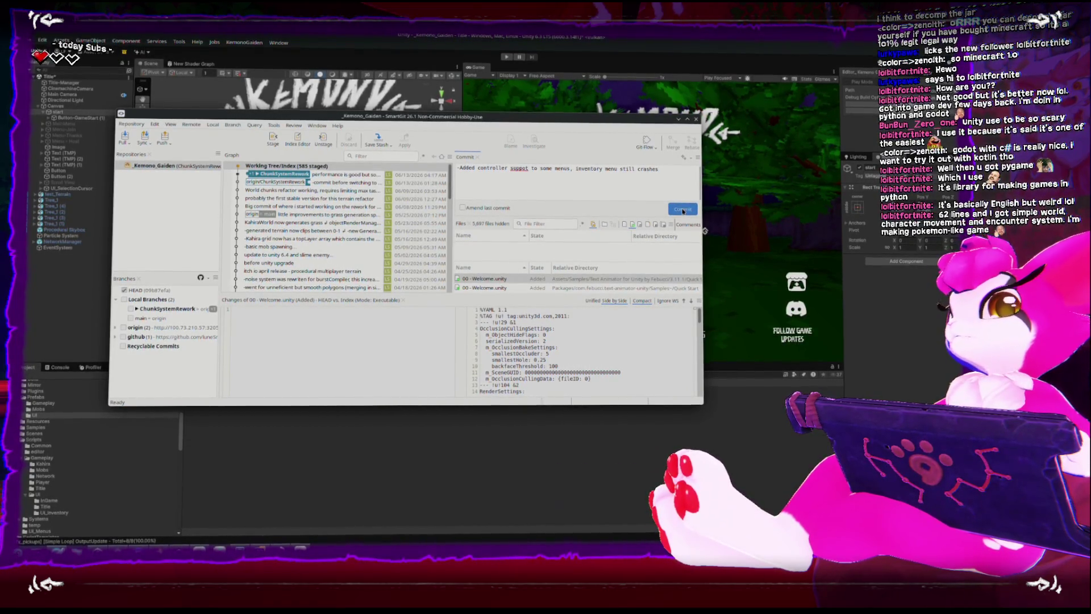
click(683, 211)
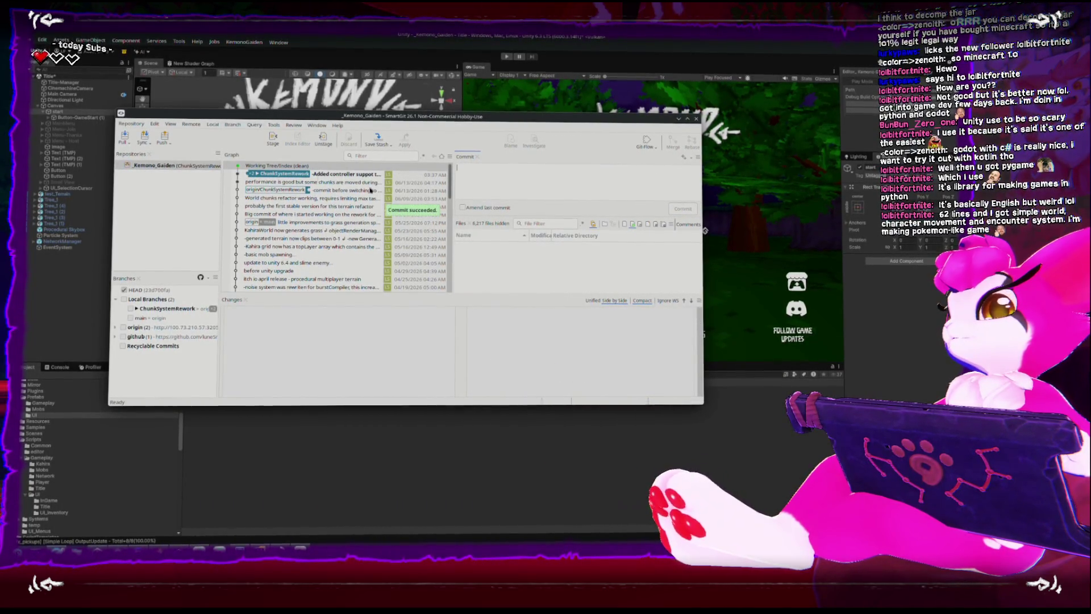
Push the commit to origin, confirming the master password prompt, and close SmartGit
click(161, 142)
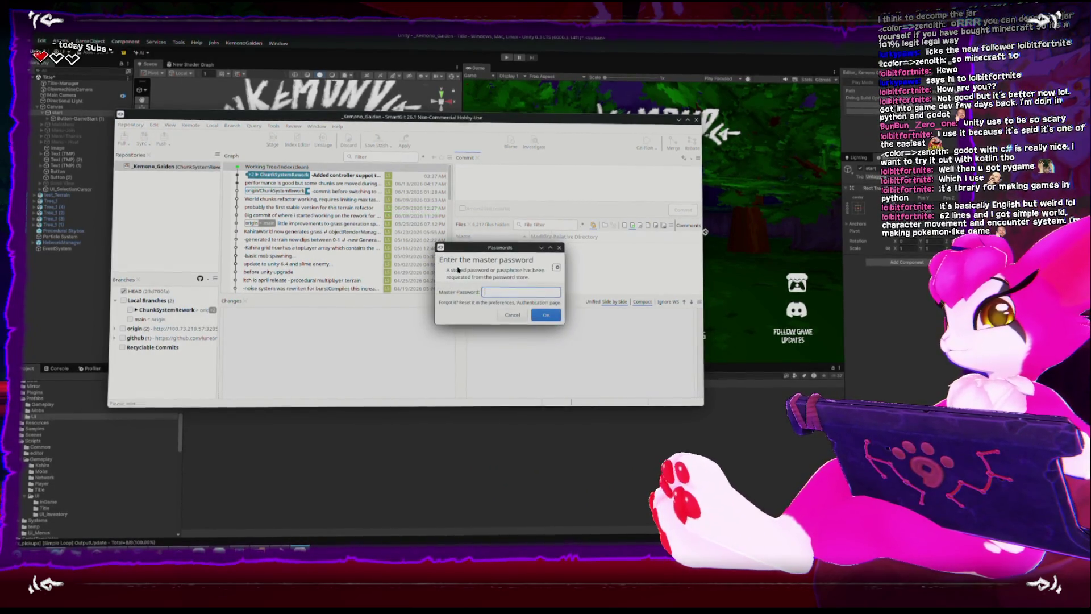
click(544, 316)
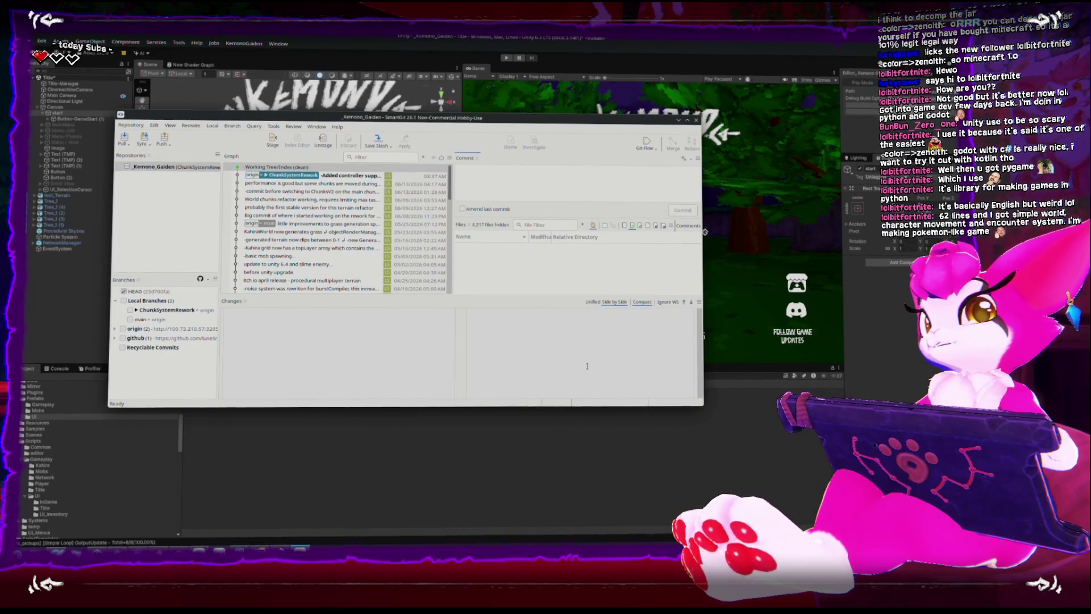
click(696, 121)
Widen the Game view and frame the title Canvas in a straight front Scene view
click(463, 278)
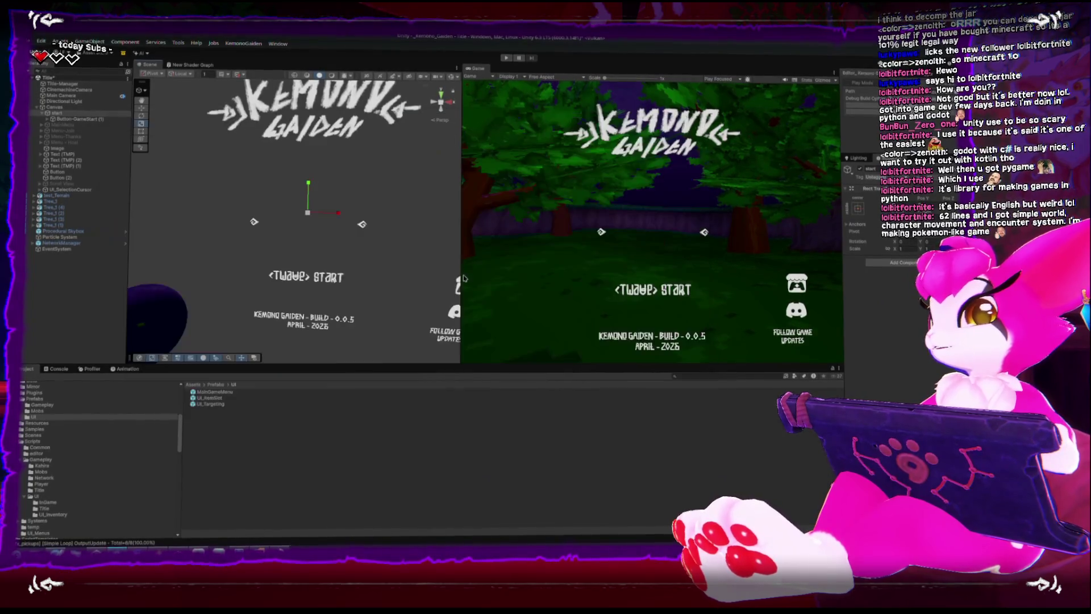
drag(463, 278, 419, 278)
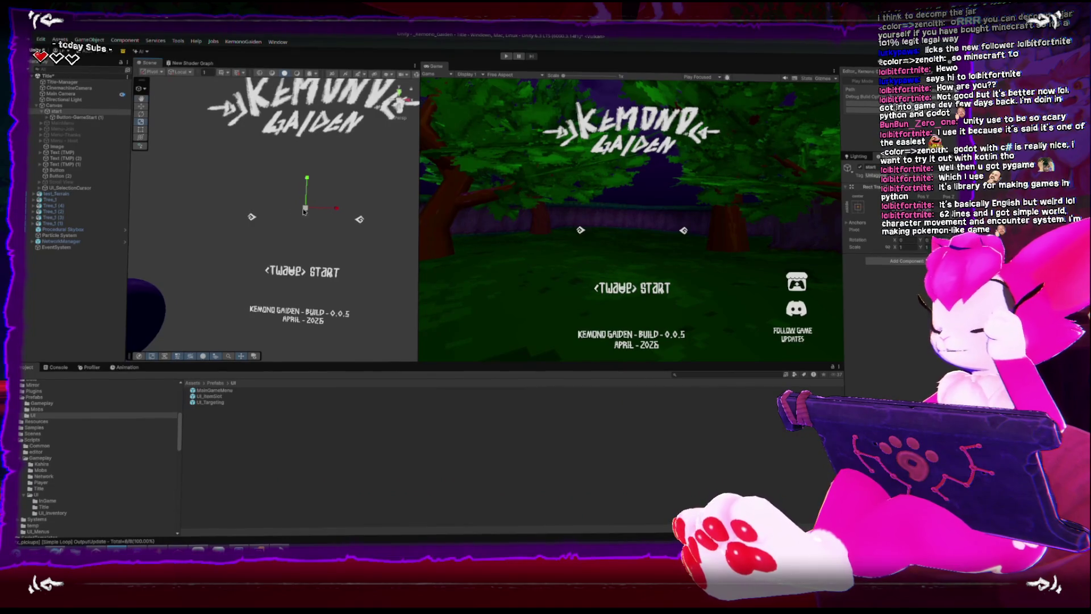
key(f)
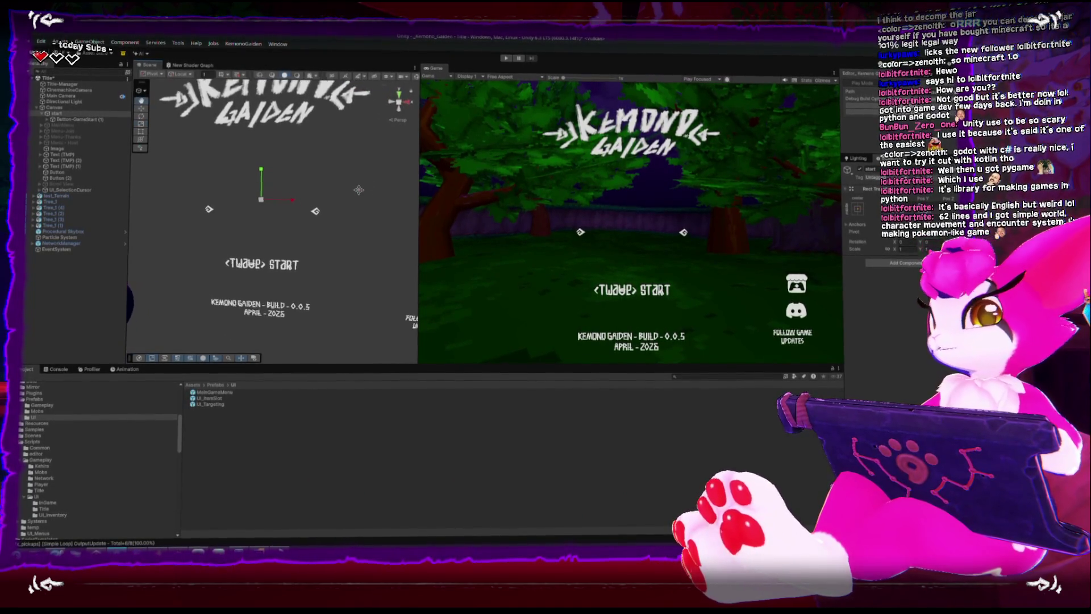
scroll(312, 212, up, 3)
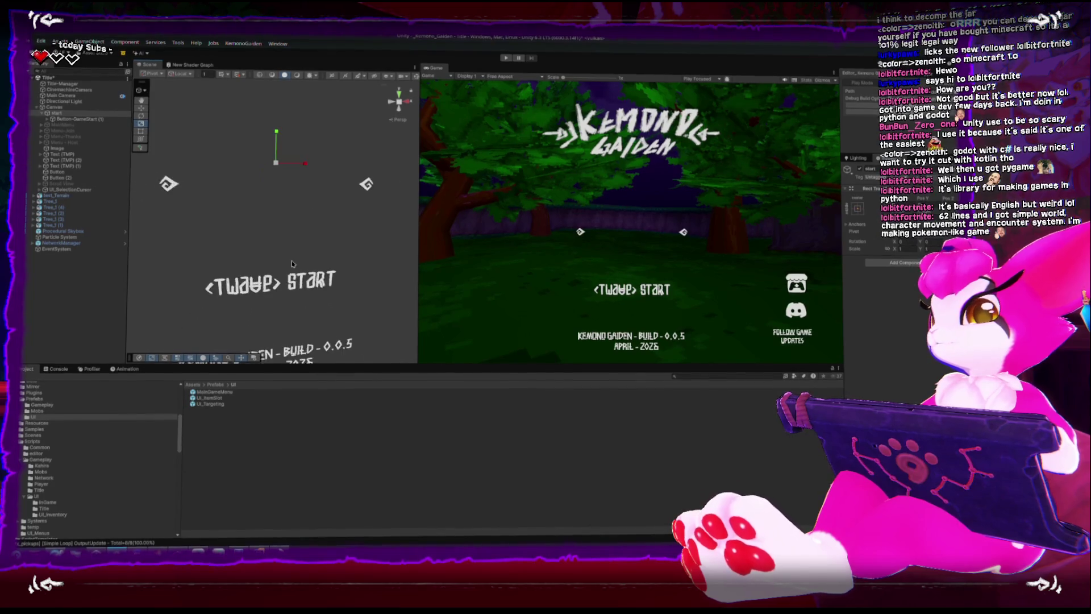
drag(291, 263, 350, 202)
click(392, 100)
click(97, 126)
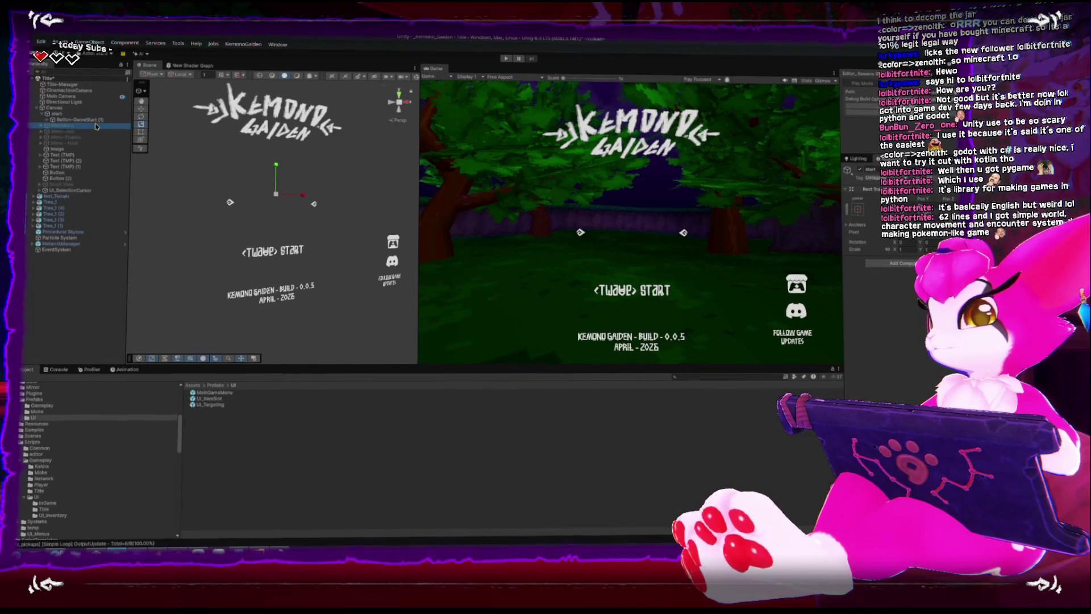
double_click(54, 108)
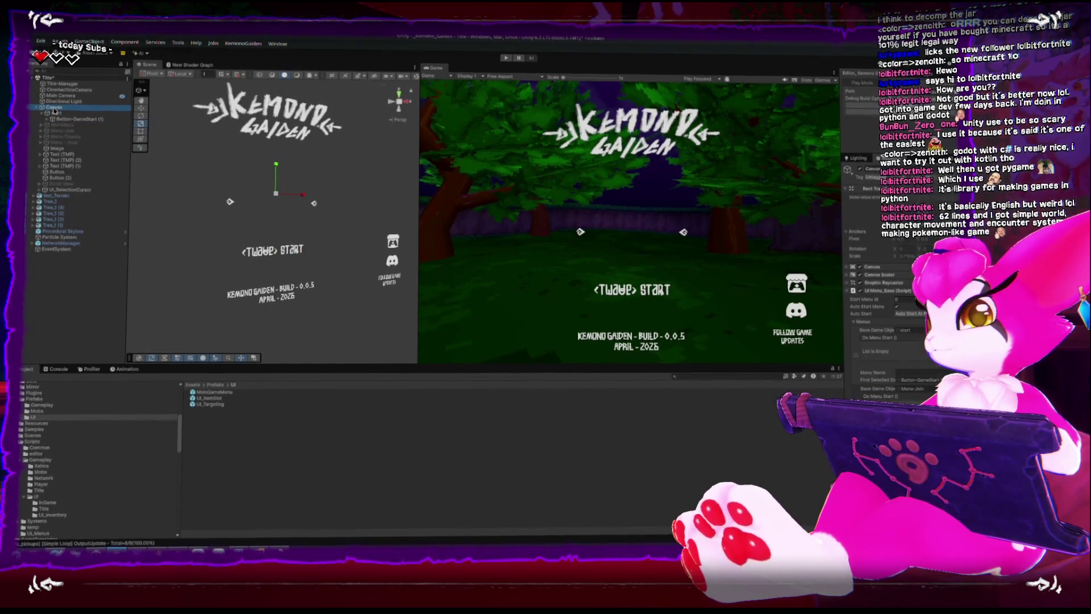
scroll(245, 271, up, 3)
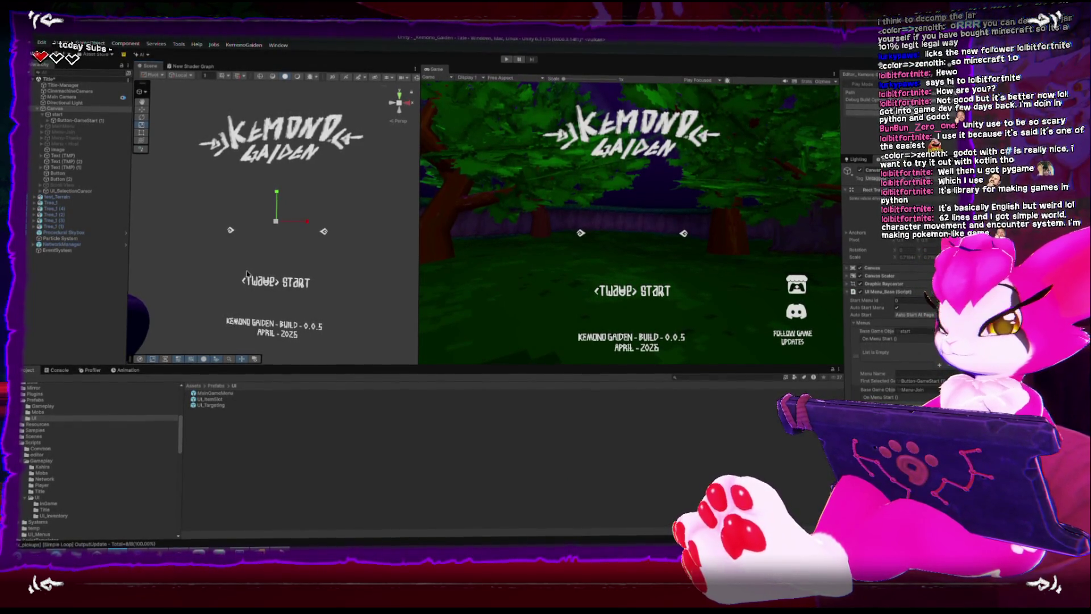
key(XF86AudioRaiseVolume)
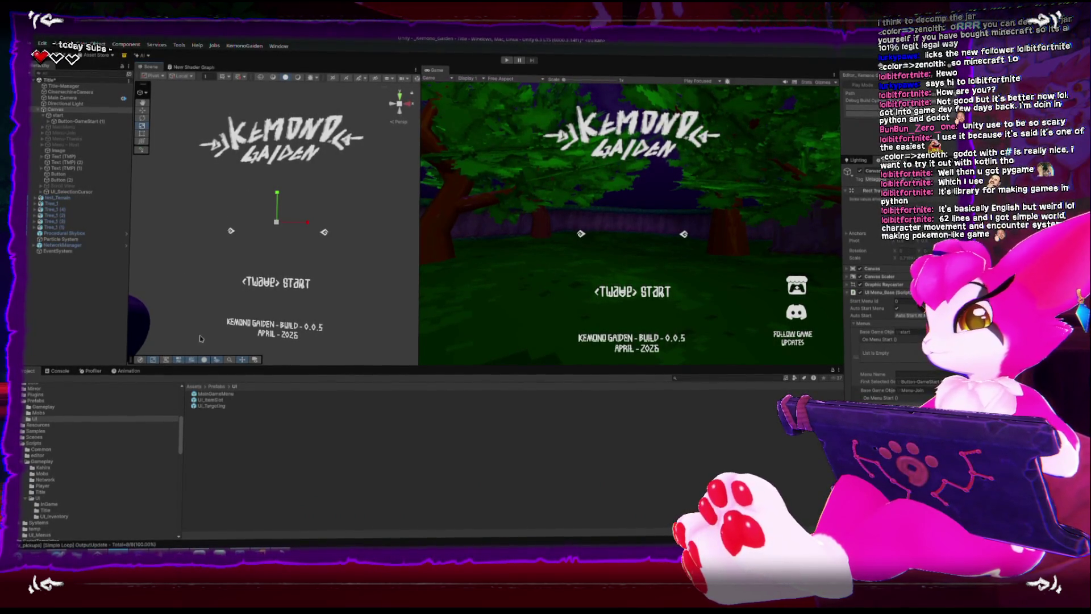
Open the MainGameMenu prefab, widen the Inspector, and select its Button object
double_click(218, 394)
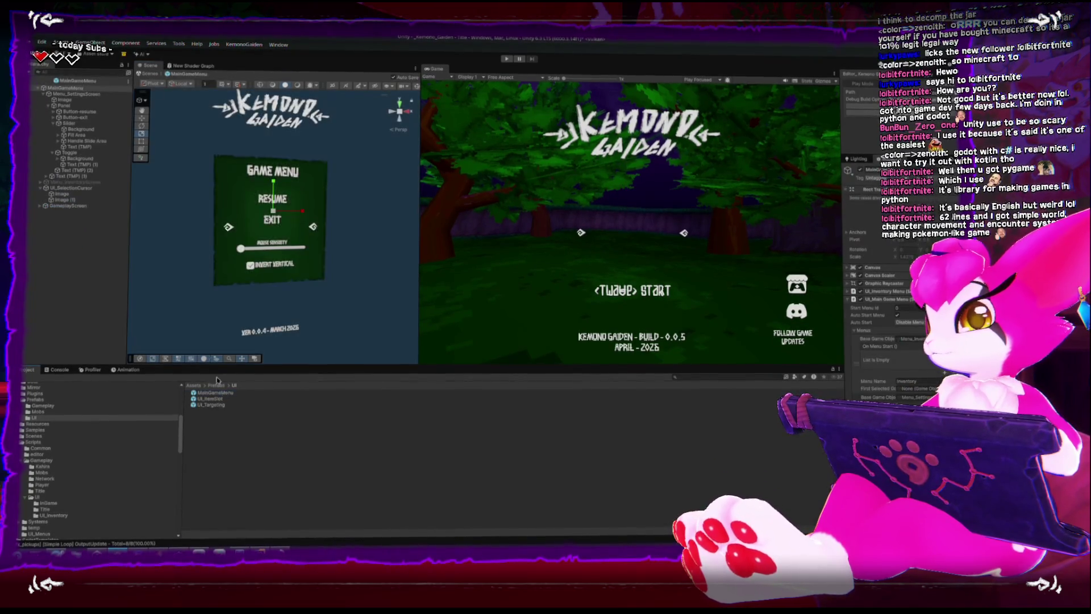
click(45, 93)
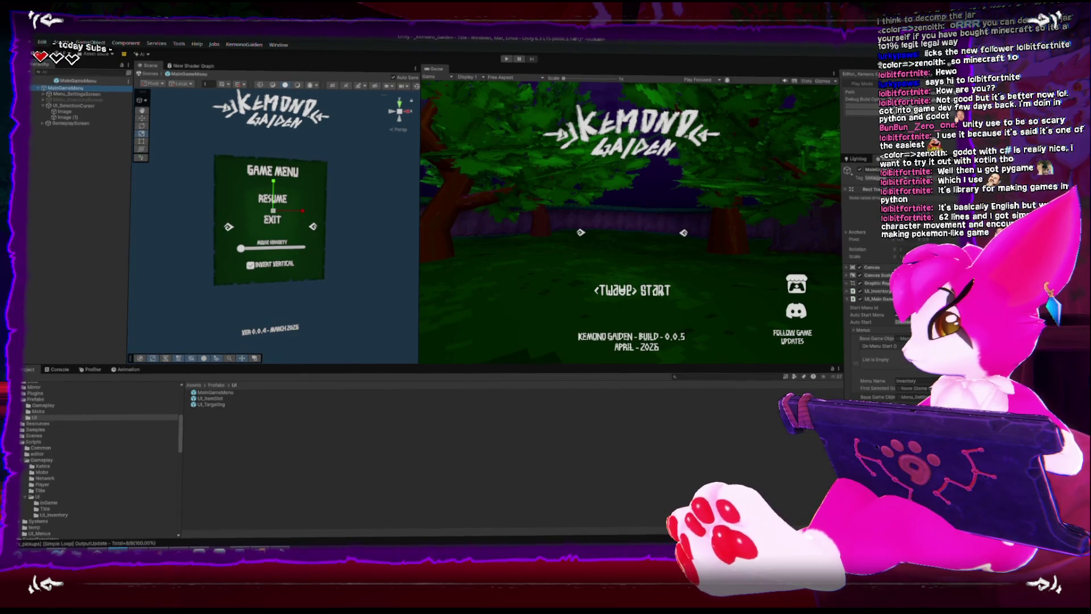
drag(829, 307, 775, 309)
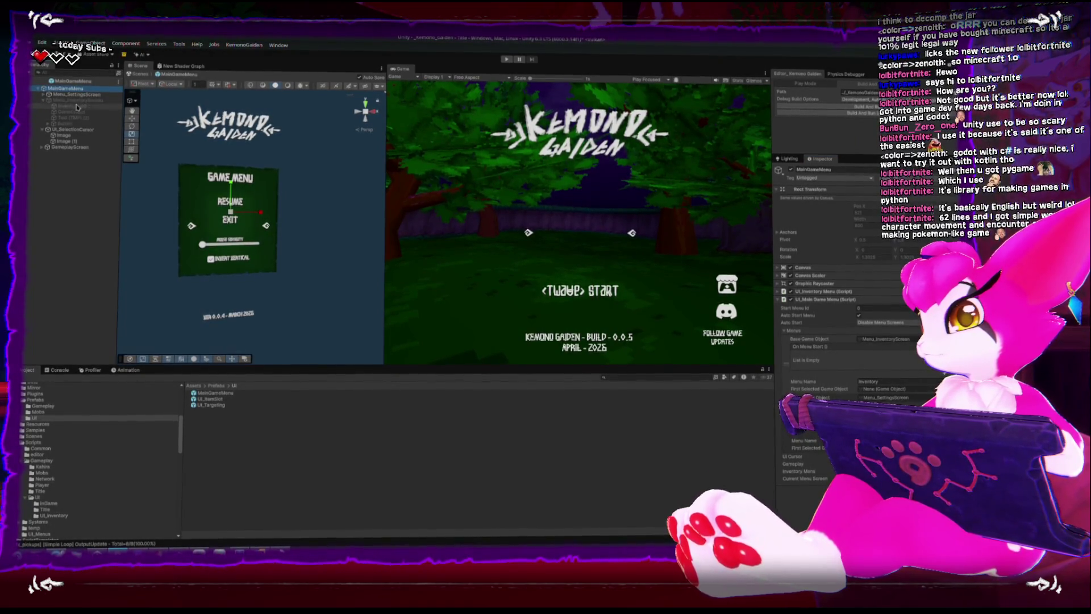
mouse_move(66, 127)
mouse_down()
mouse_move(511, 255)
mouse_move(888, 385)
mouse_up()
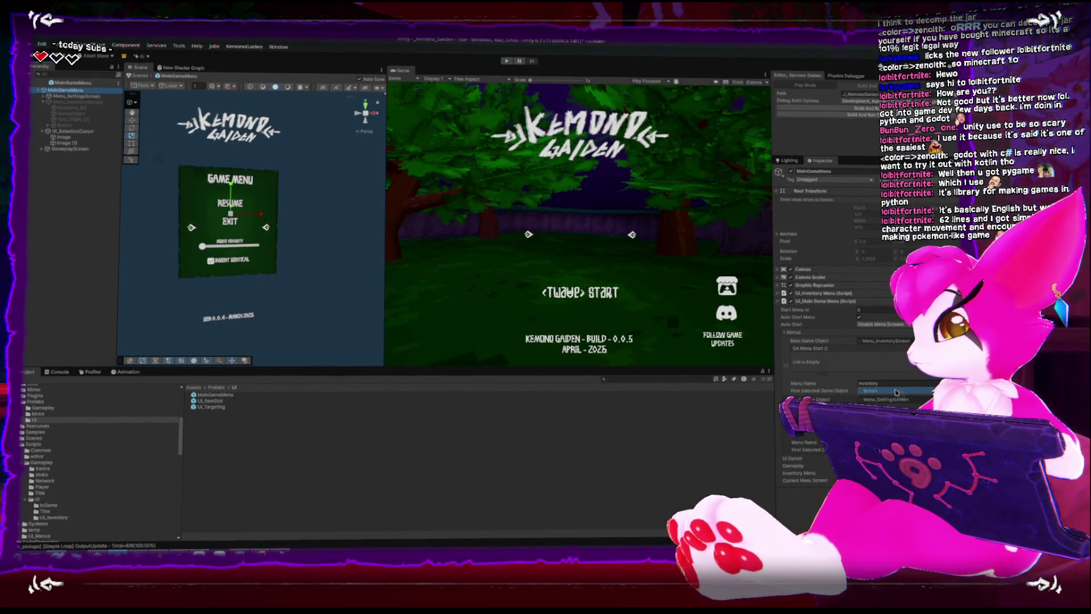
click(61, 124)
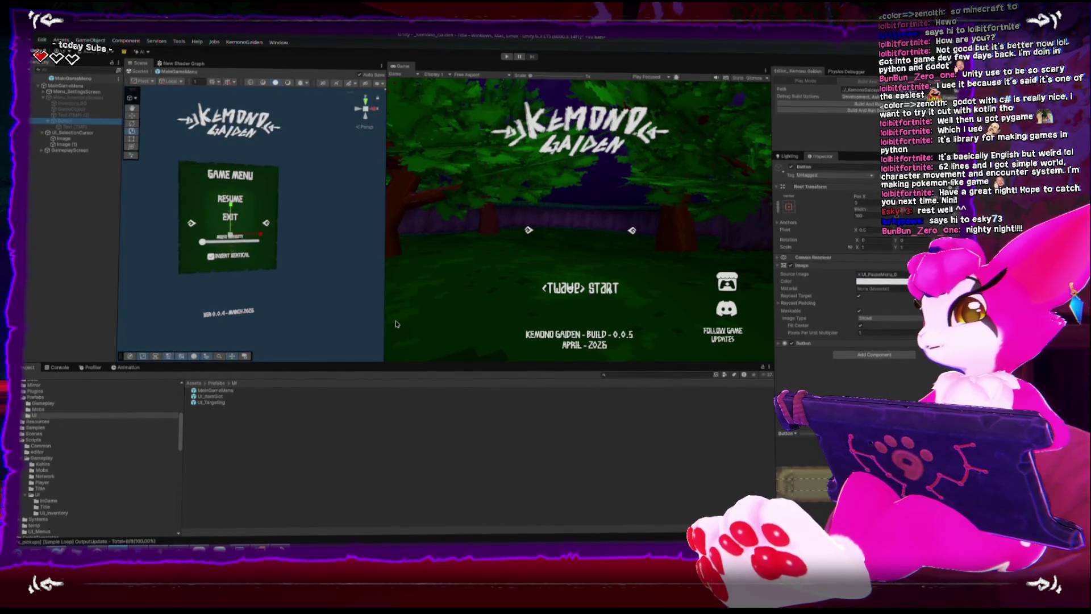
Frame Menu_SettingsScreen and select the Resume button's Text (TMP) object
click(235, 257)
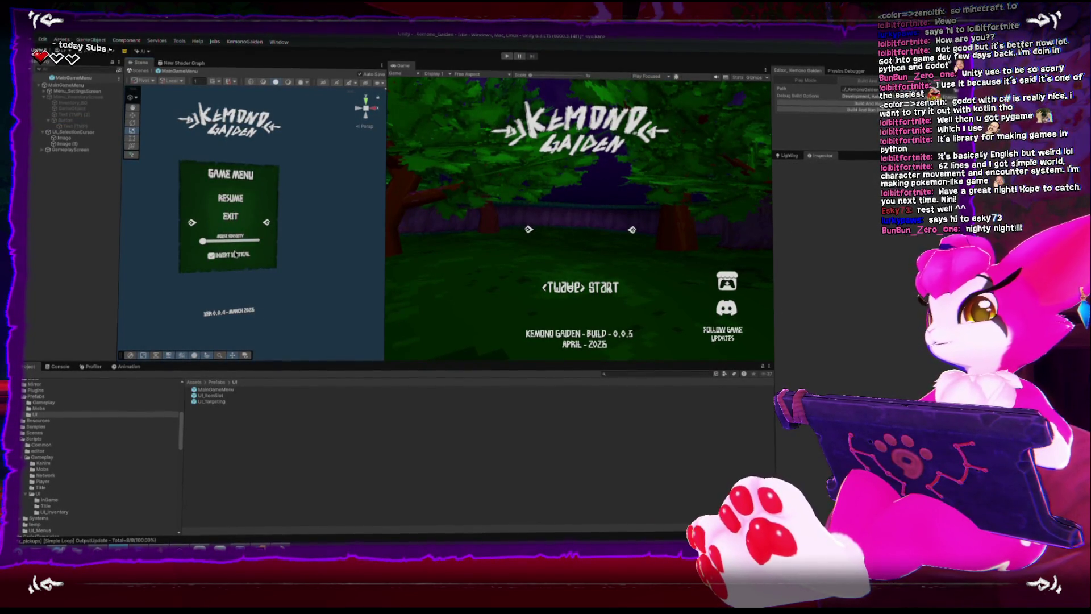
click(77, 93)
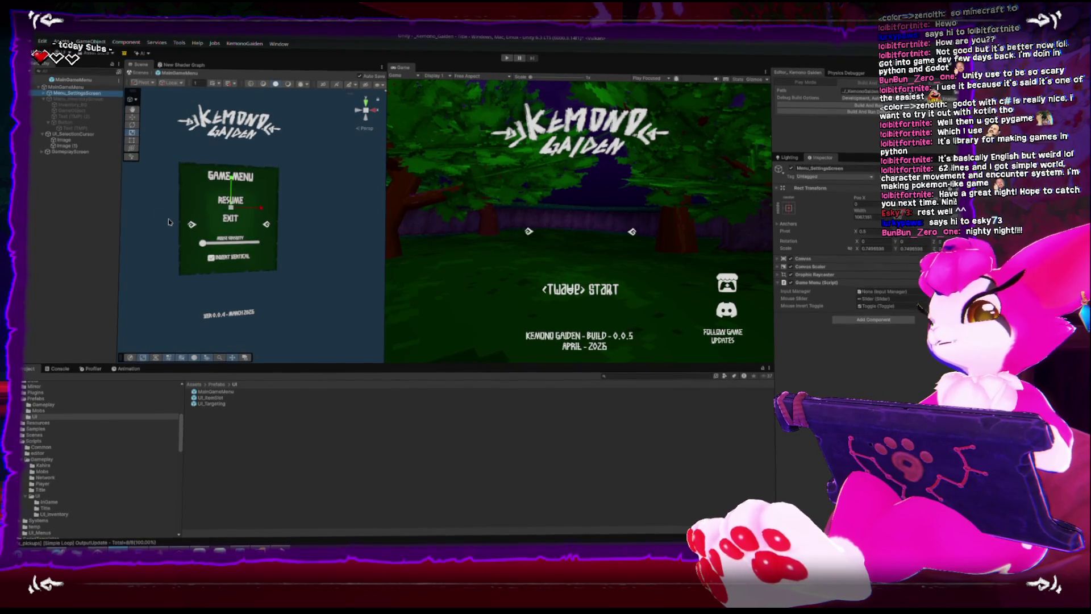
key(f)
scroll(168, 221, up, 10)
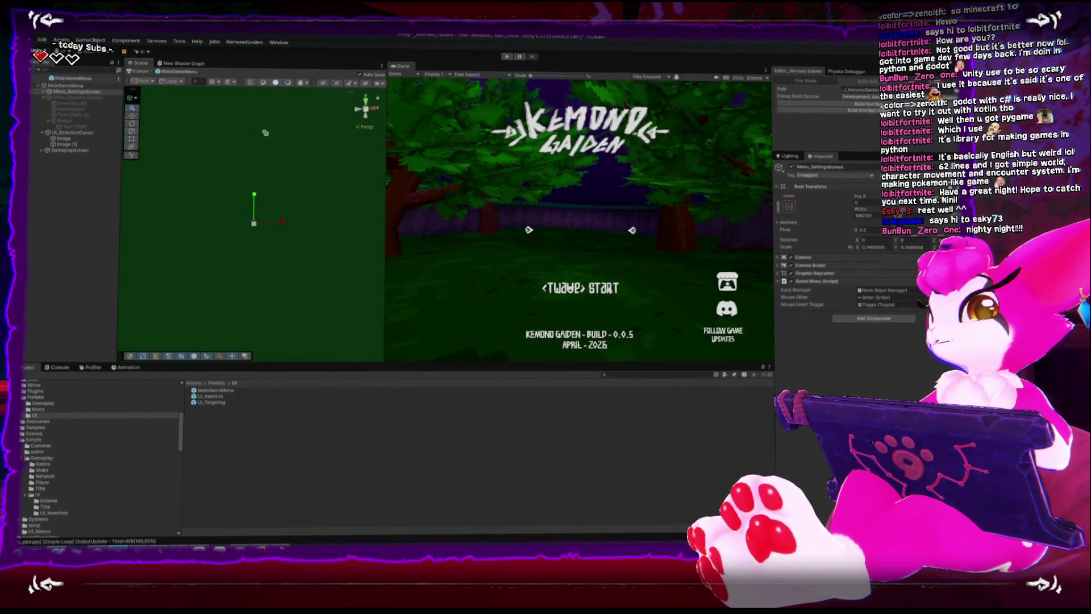
key(f)
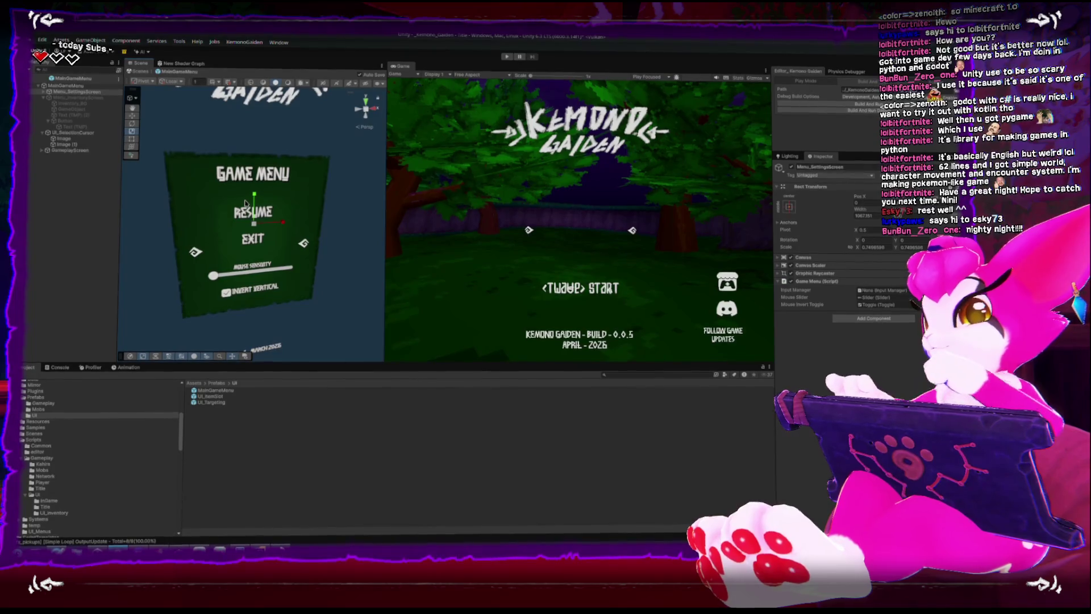
click(245, 215)
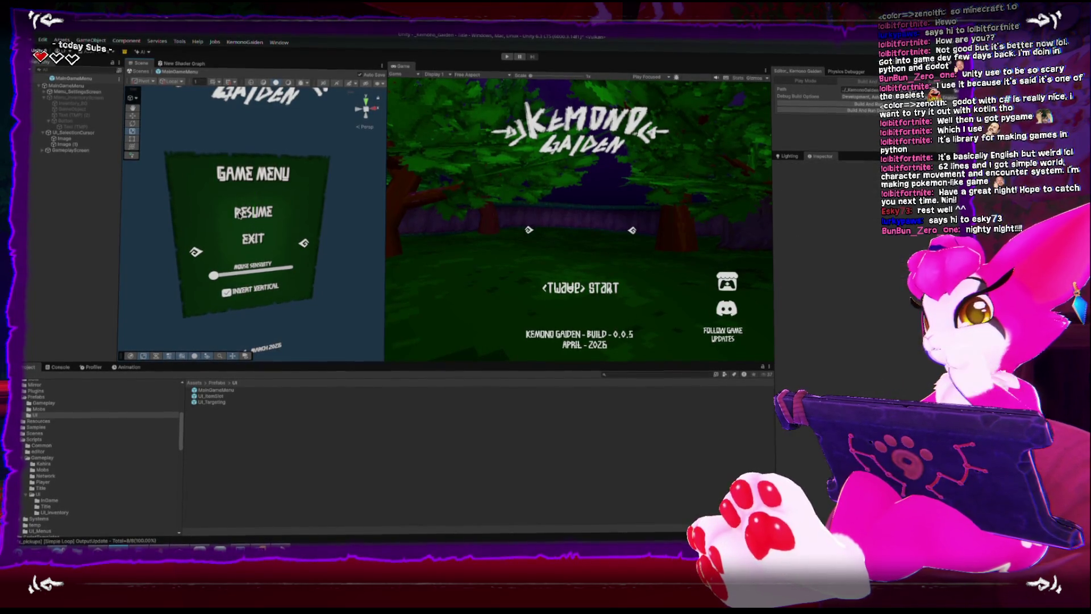
alt+click(48, 94)
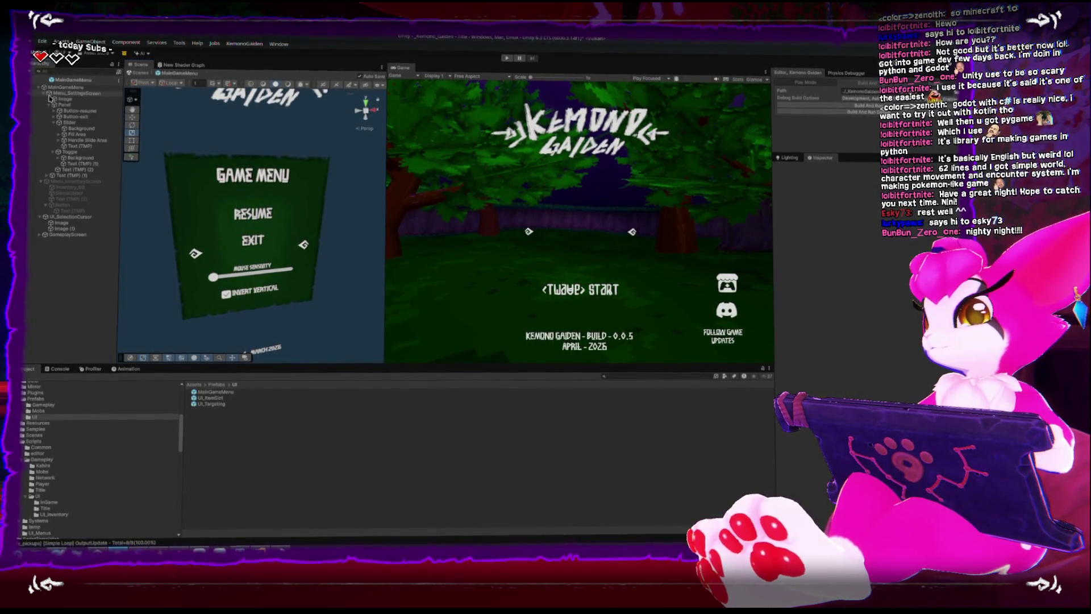
click(78, 111)
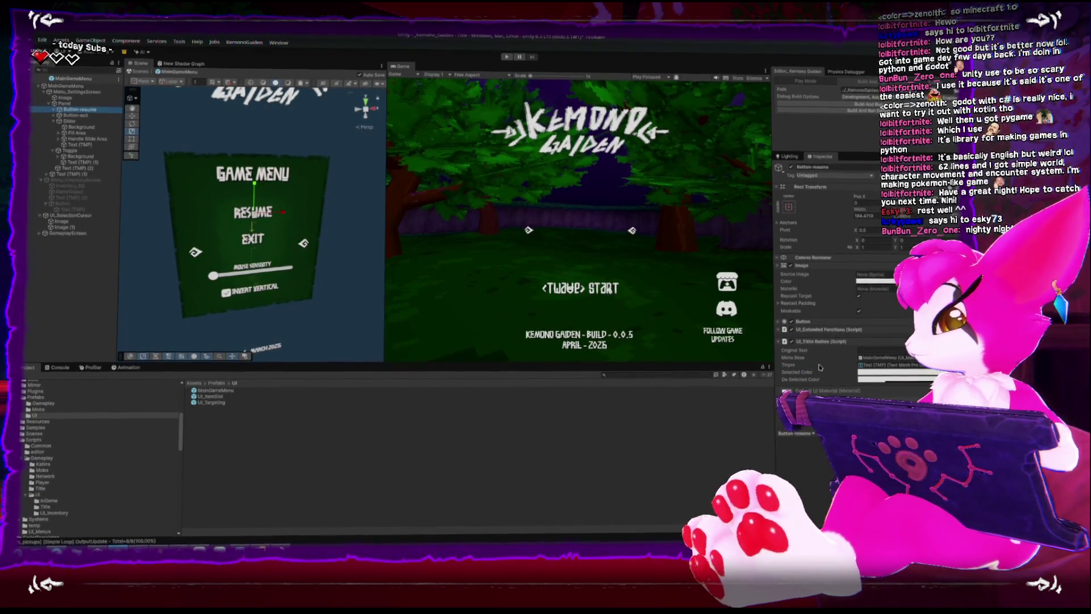
click(904, 366)
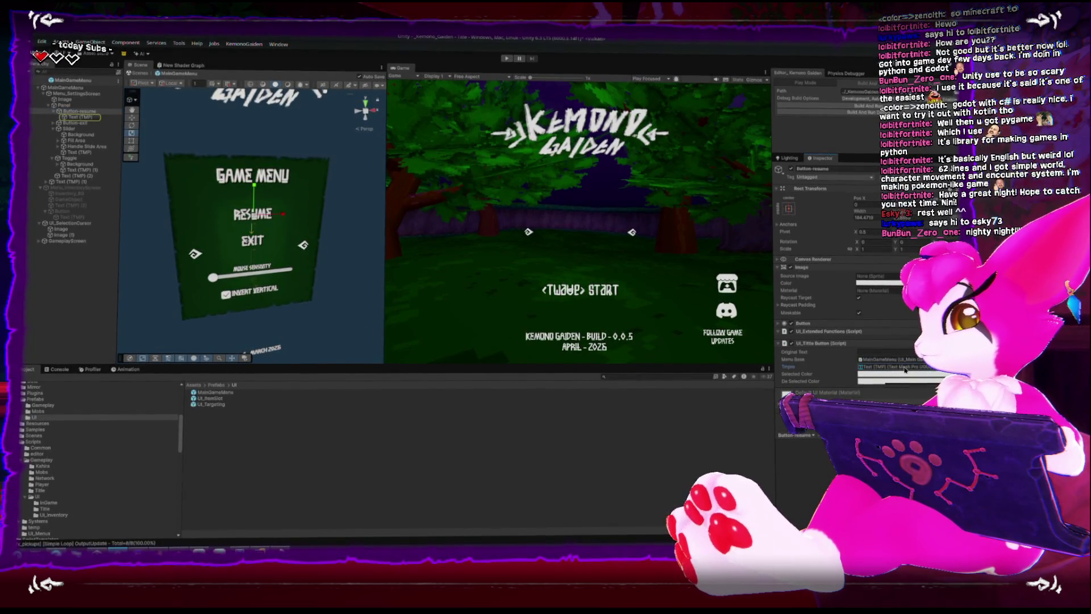
click(71, 115)
Ping the Resume text's font asset in Assets/Art/Fonts, then exit prefab mode to the Title scene
right_click(807, 274)
click(900, 335)
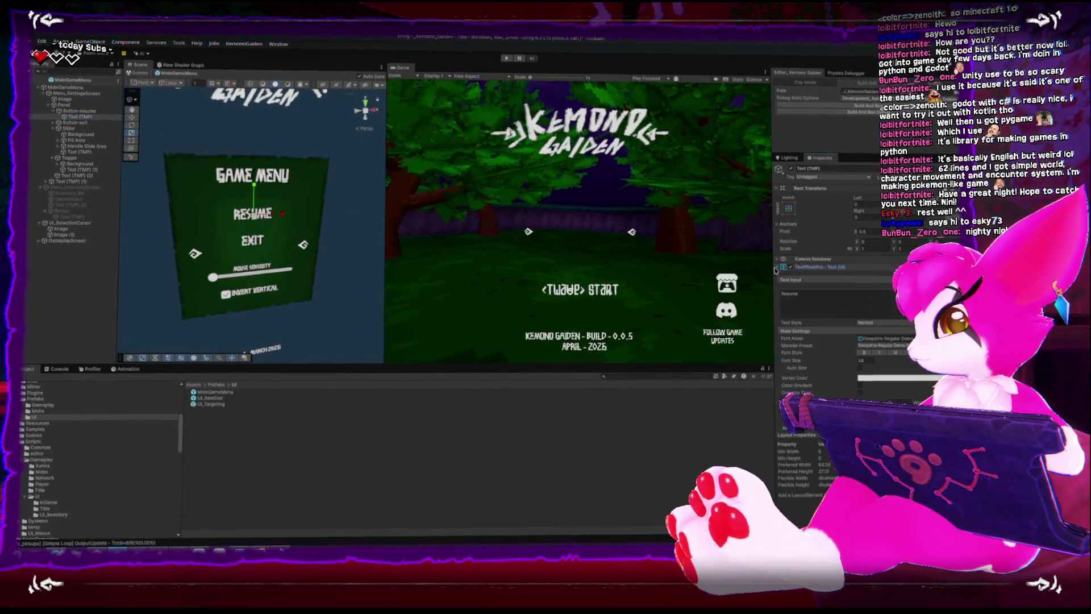
click(898, 339)
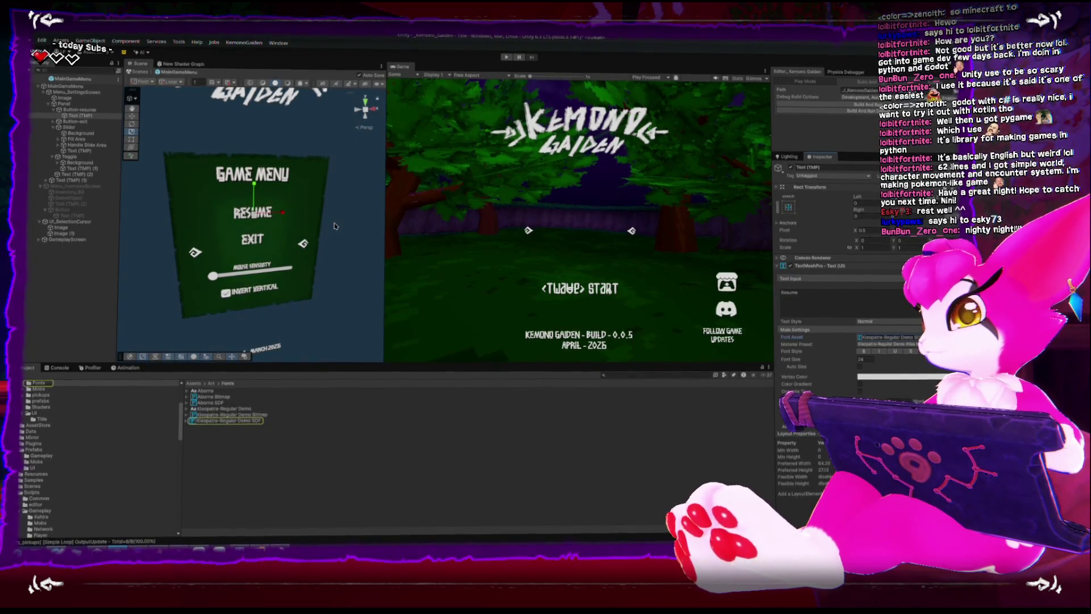
key(Escape)
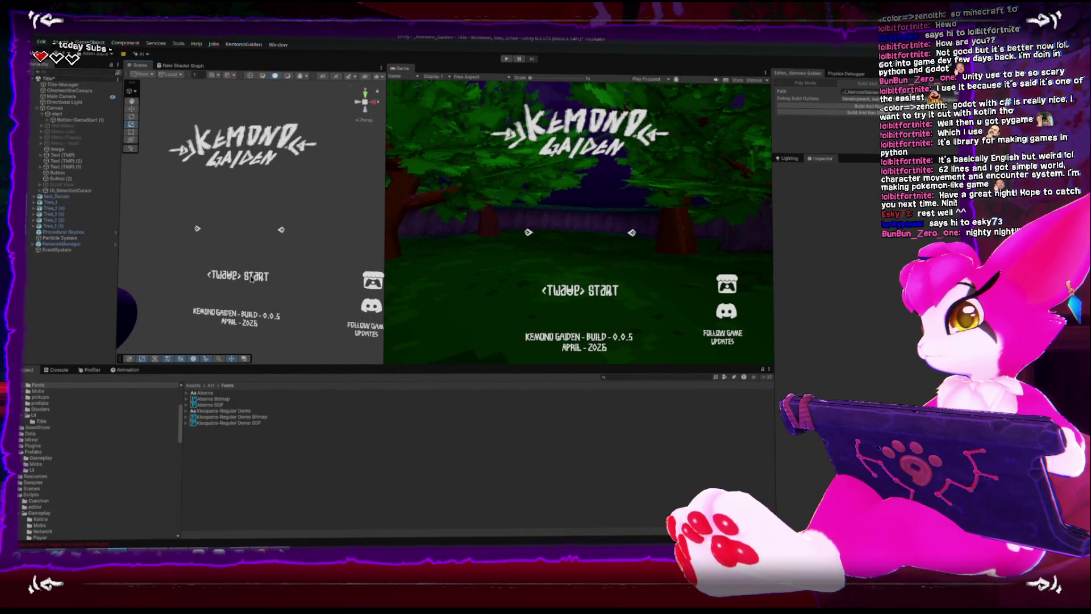
Give the Start button's Text (TMP) label the Kleopatra-Regular Demo font asset
click(250, 278)
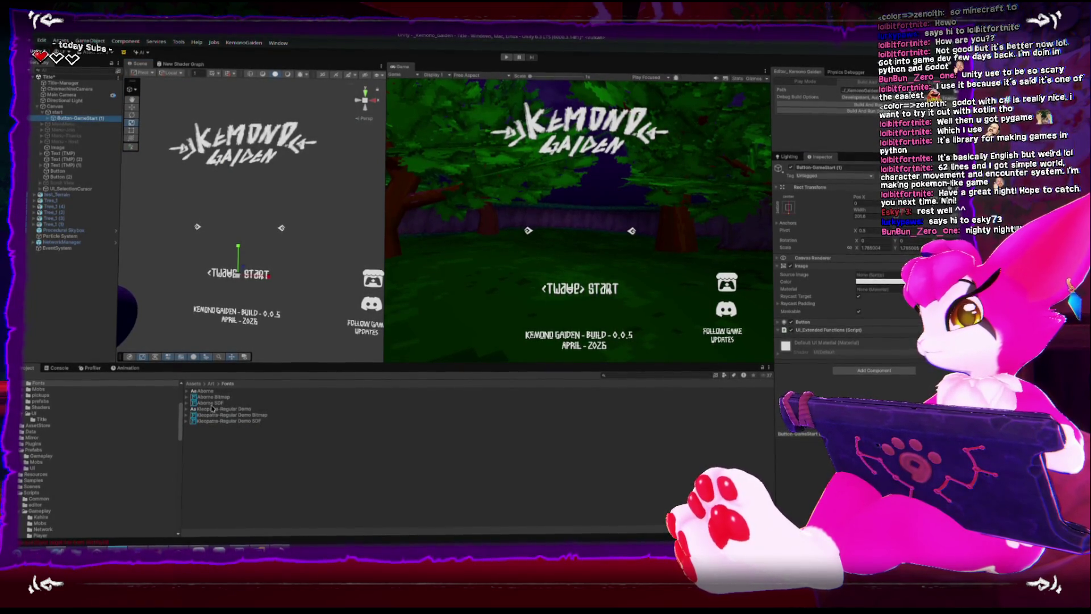
click(222, 427)
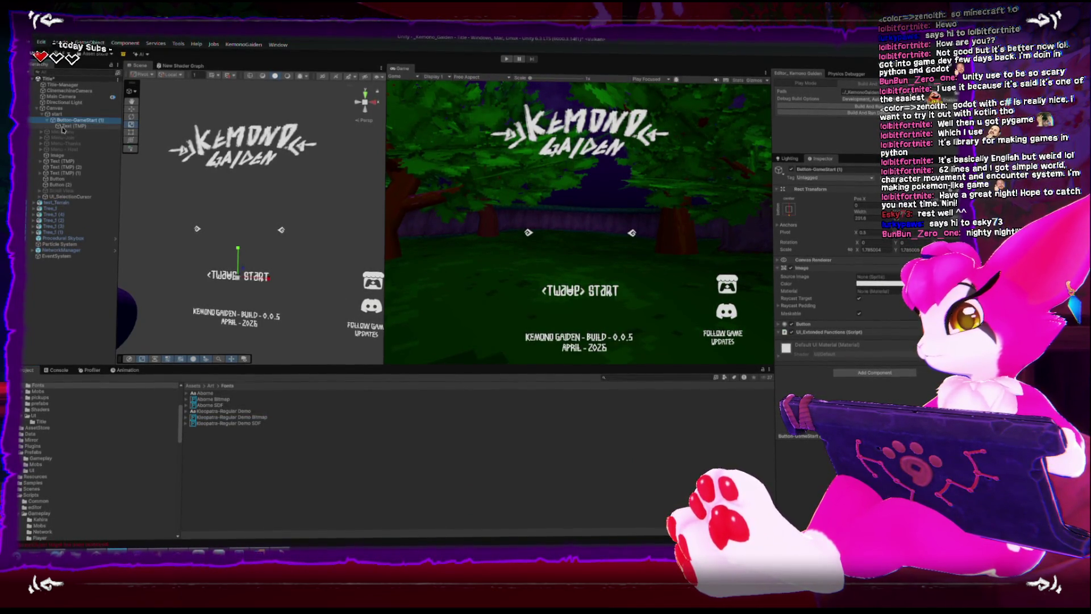
click(64, 126)
drag(867, 339, 867, 338)
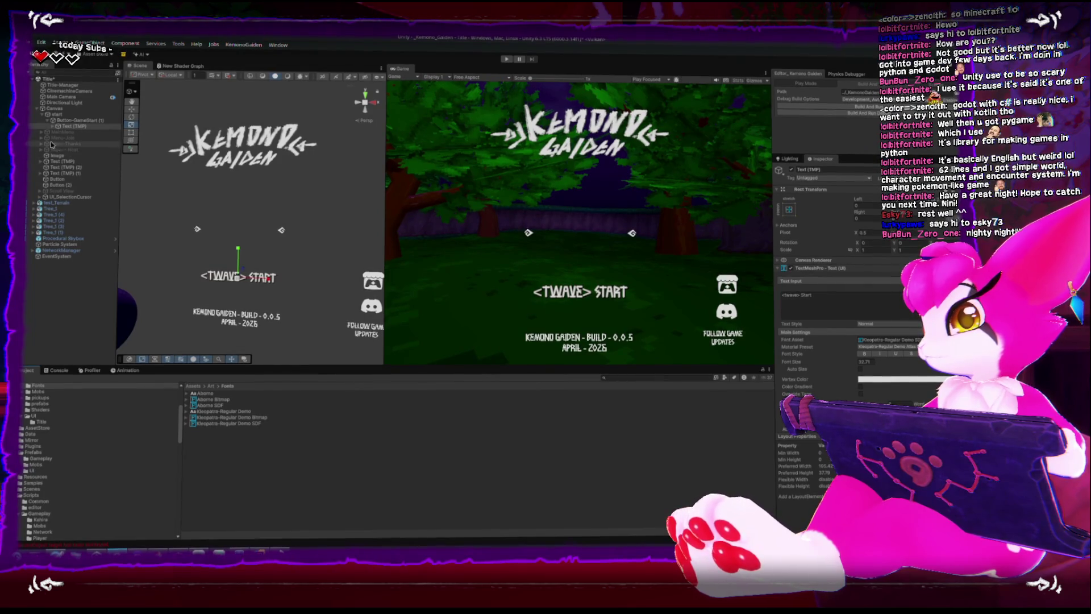
Deactivate the 'start' screen object and activate the MainMenu object
click(57, 114)
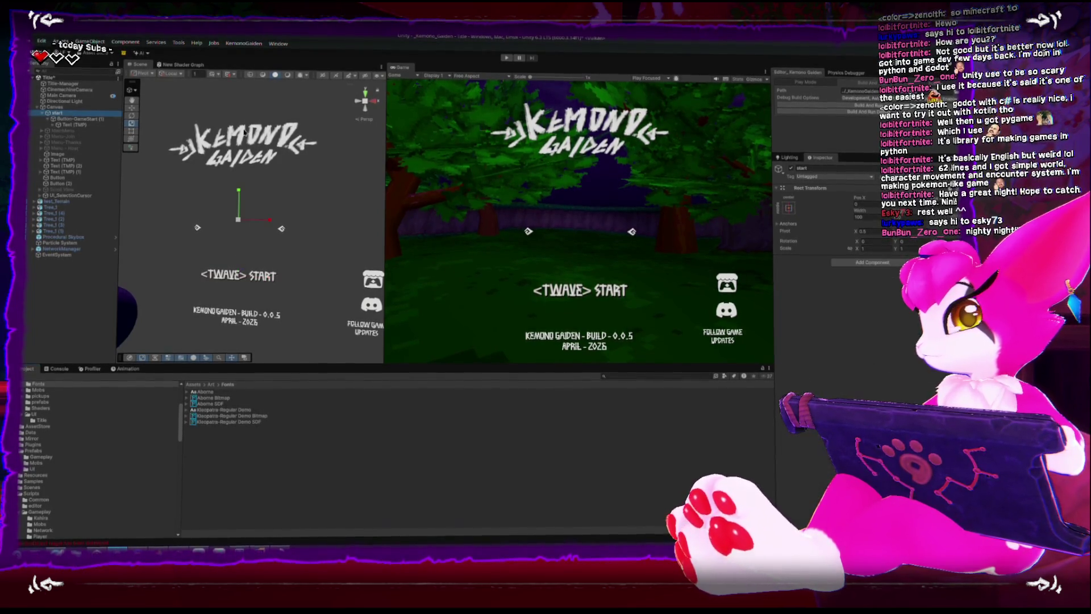
click(791, 169)
click(63, 130)
click(791, 170)
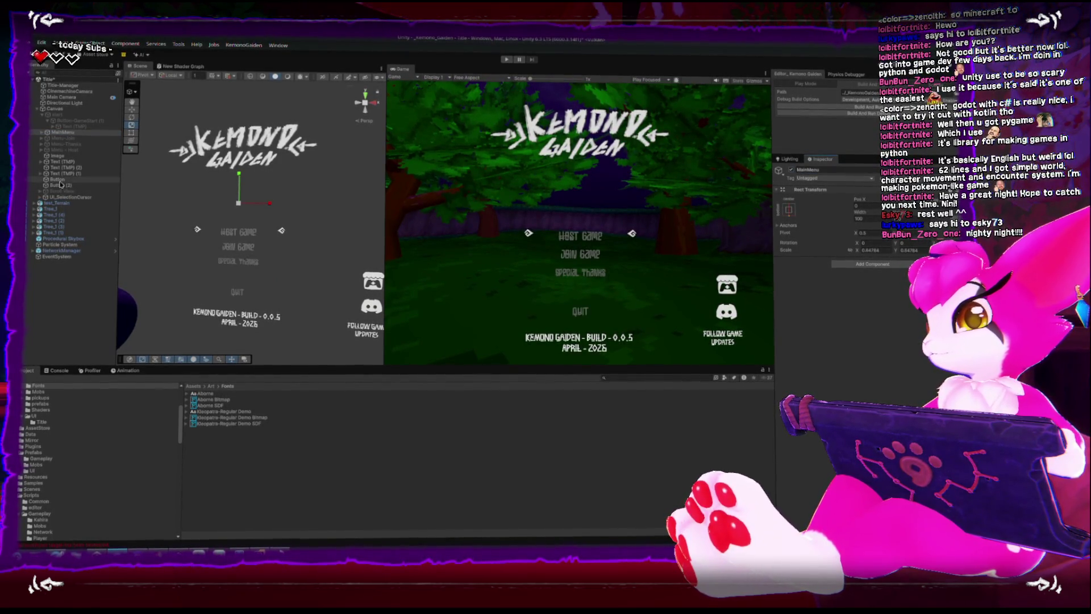
Apply the Kleopatra SDF font to the Host Game, Join Game, Special Thanks and Quit labels
click(43, 131)
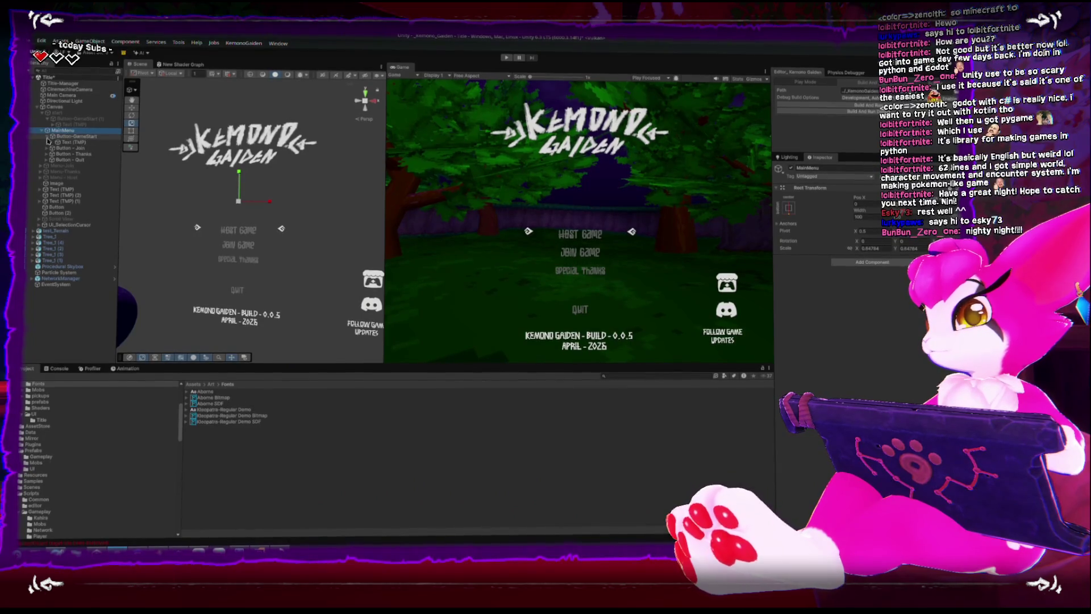
click(49, 160)
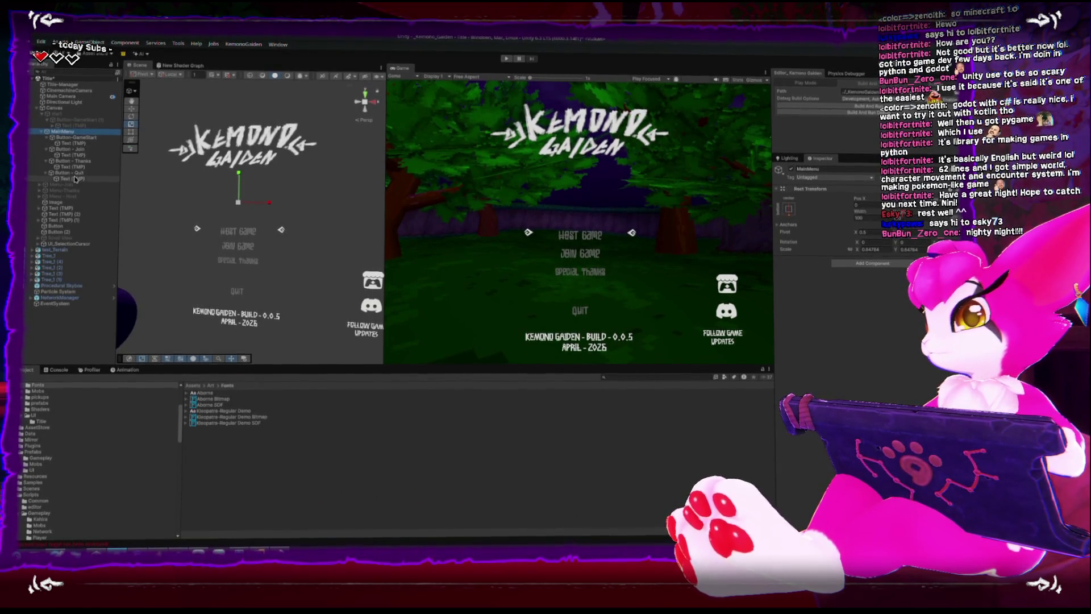
click(71, 166)
ctrl+click(71, 178)
ctrl+click(71, 155)
ctrl+click(71, 144)
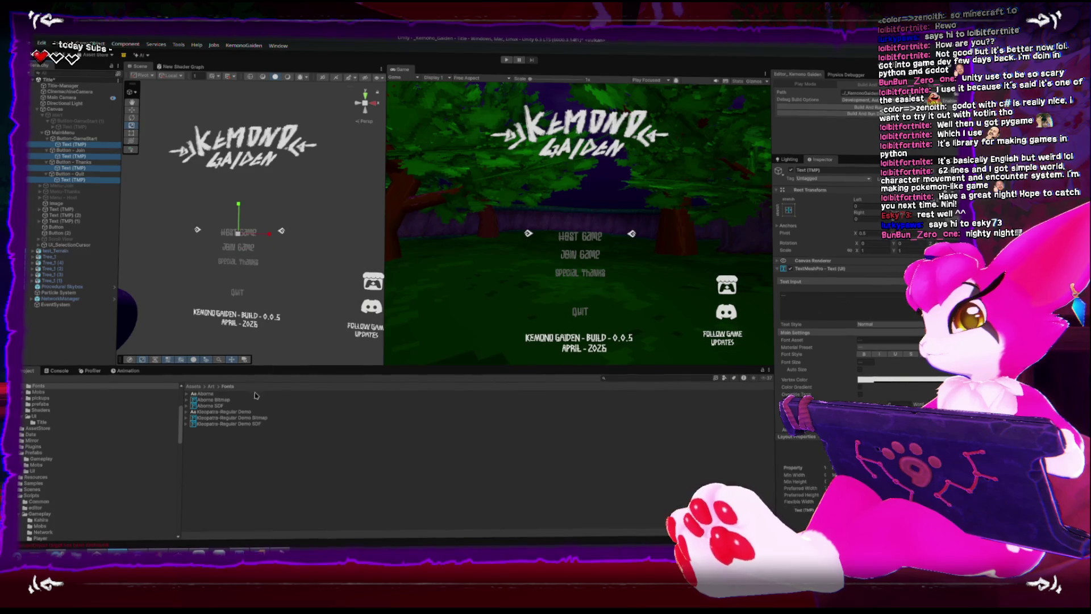
click(875, 339)
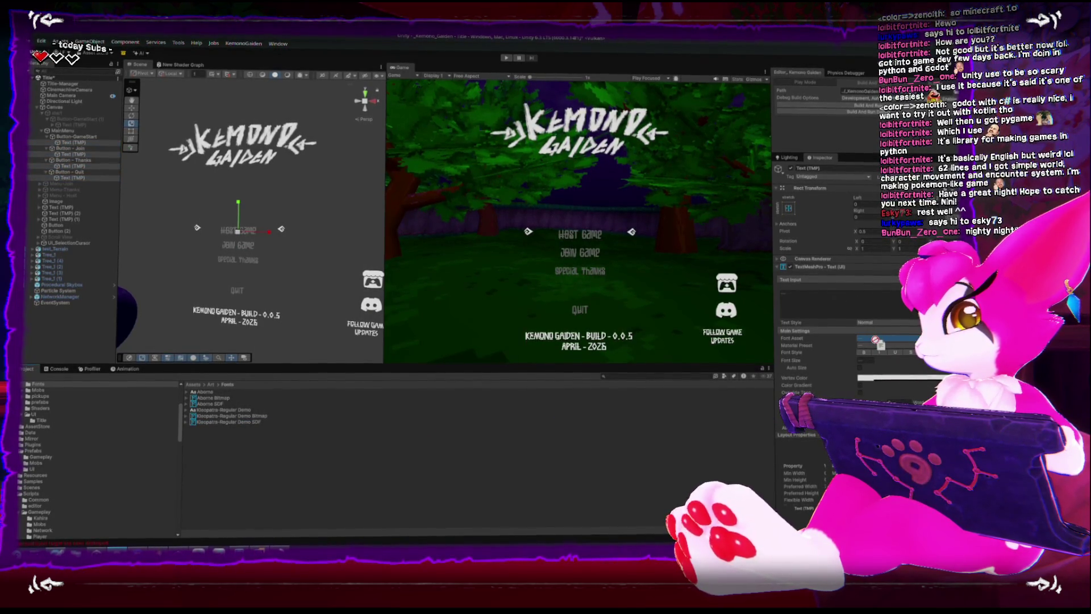
drag(878, 341, 877, 343)
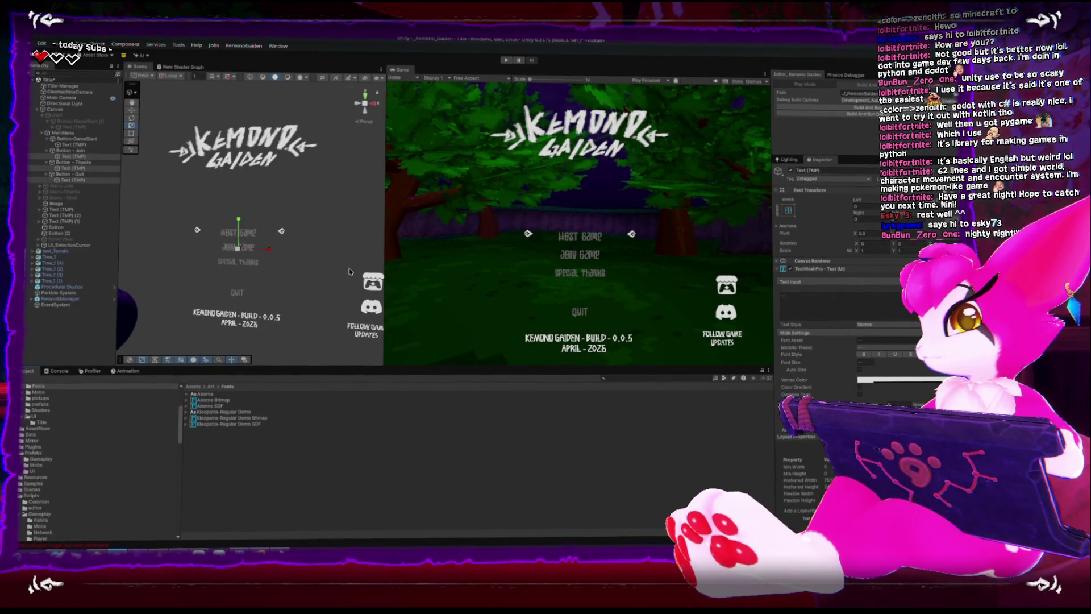
click(243, 243)
click(176, 179)
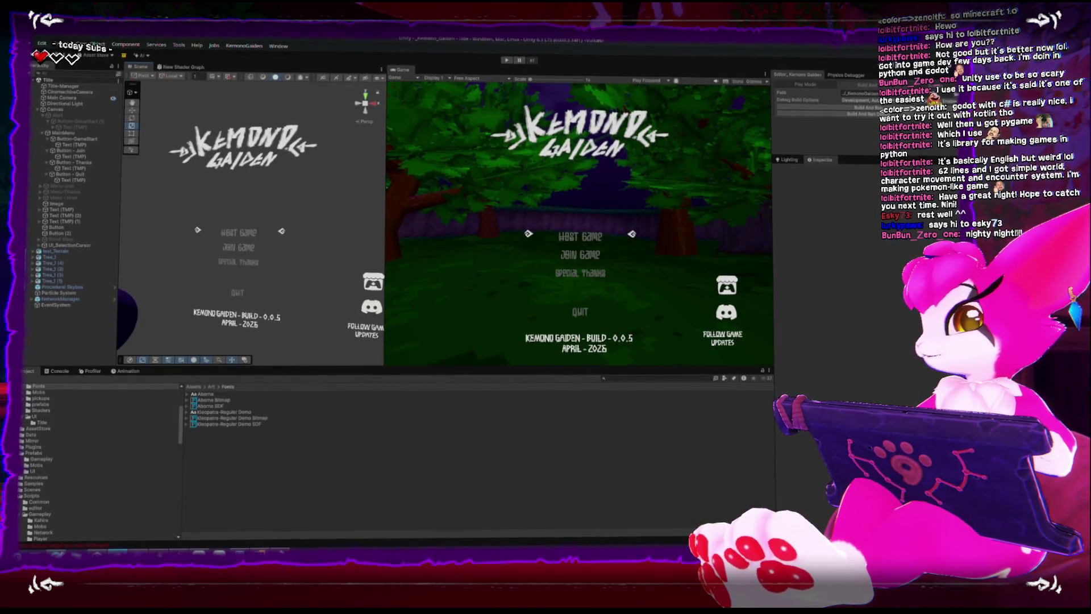
Dismiss the calendar flyout, enlarge the Scene and Game views, and enter Play mode
key(super+alt+d)
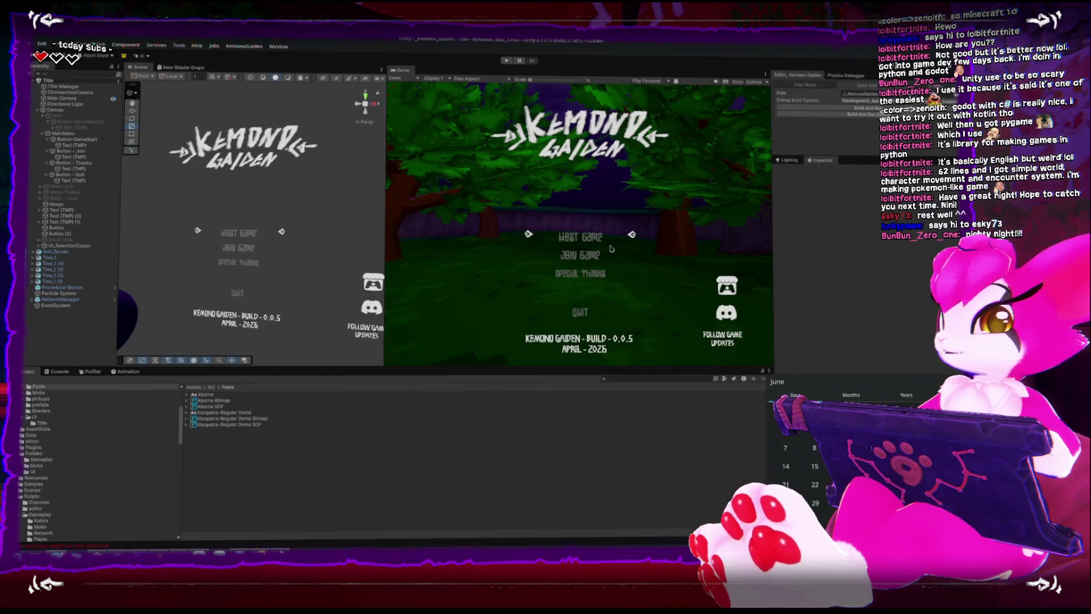
click(574, 174)
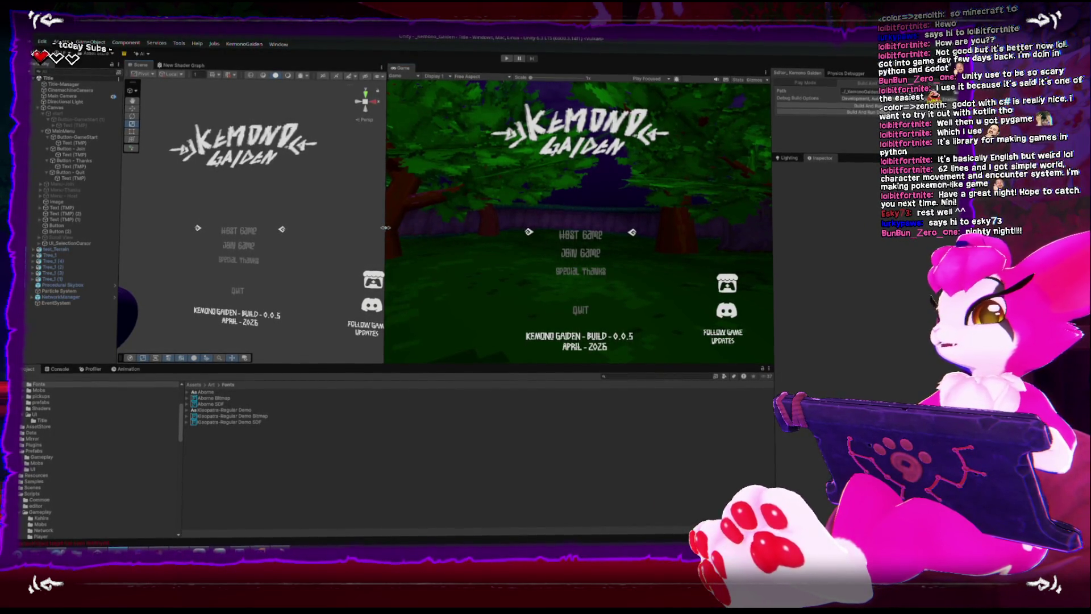
drag(385, 230, 413, 229)
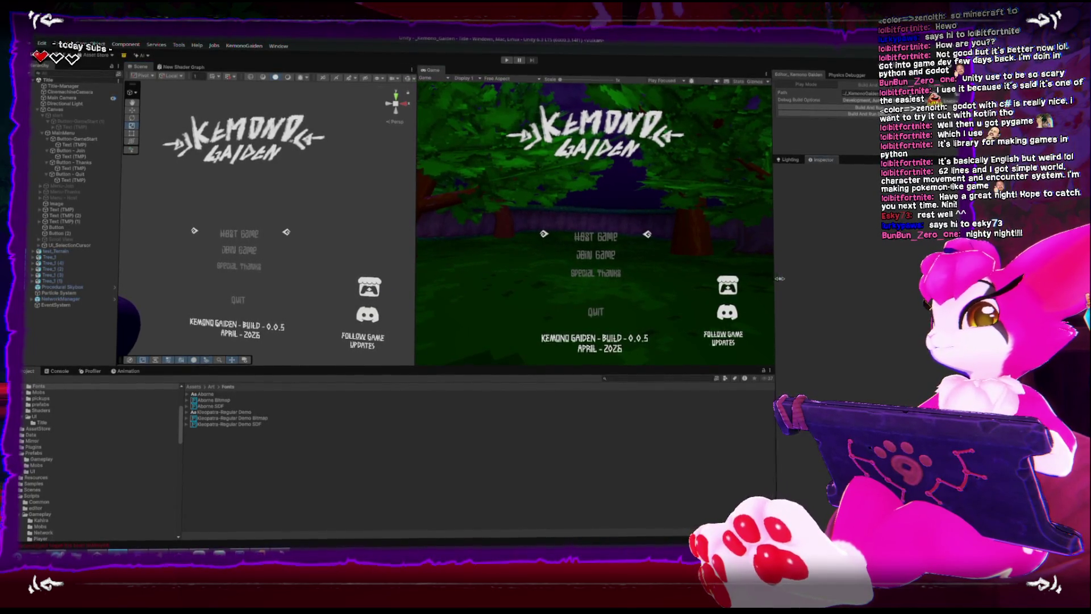
drag(774, 238, 811, 281)
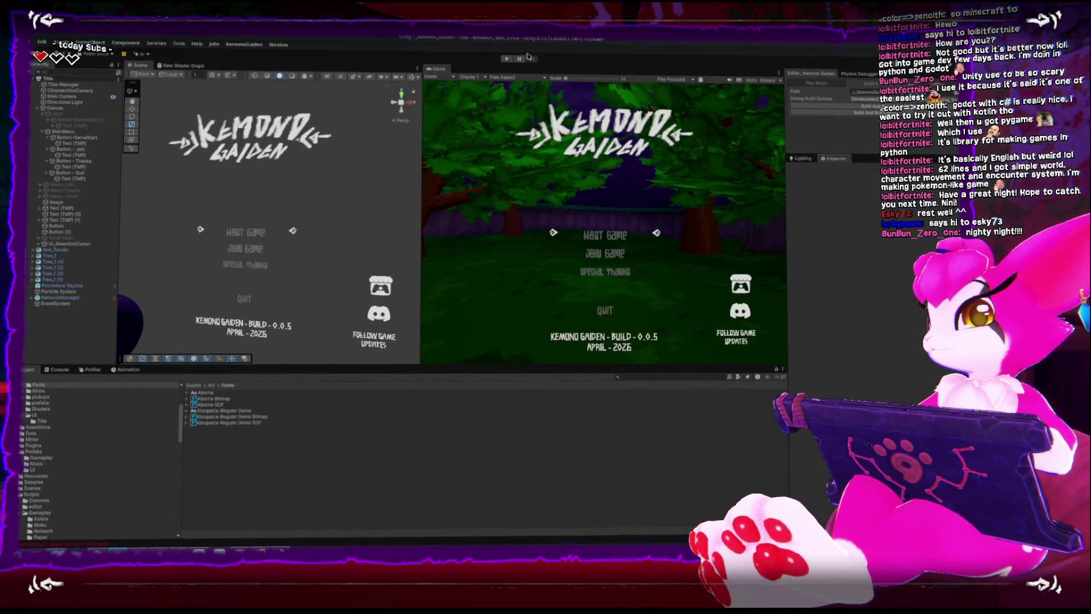
click(506, 59)
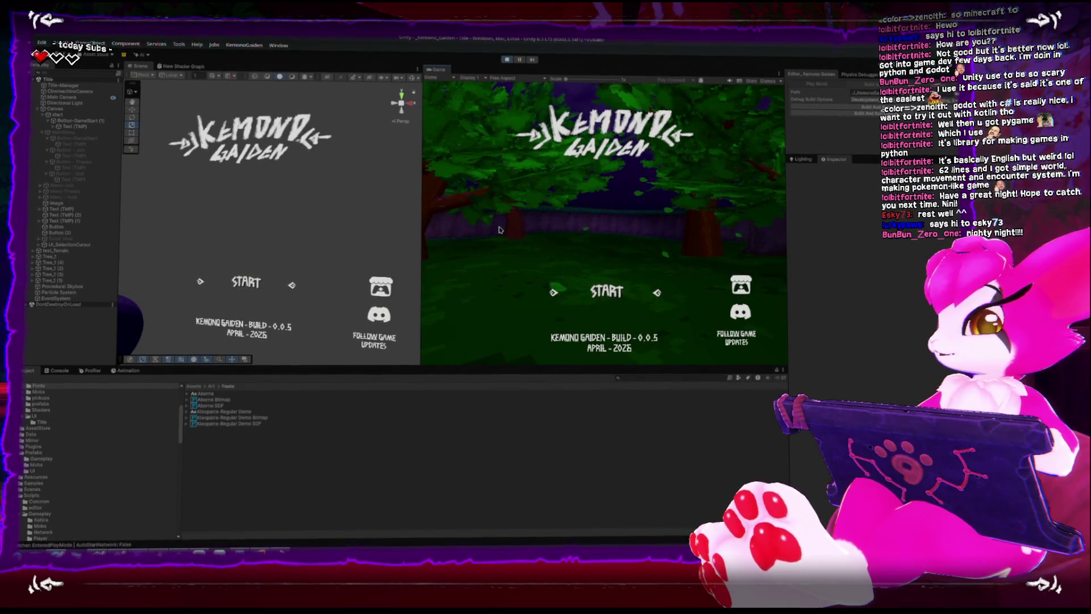
Using the keyboard, go from the START screen through the main menu into Host Game
key(Return)
key(Down)
key(Down)
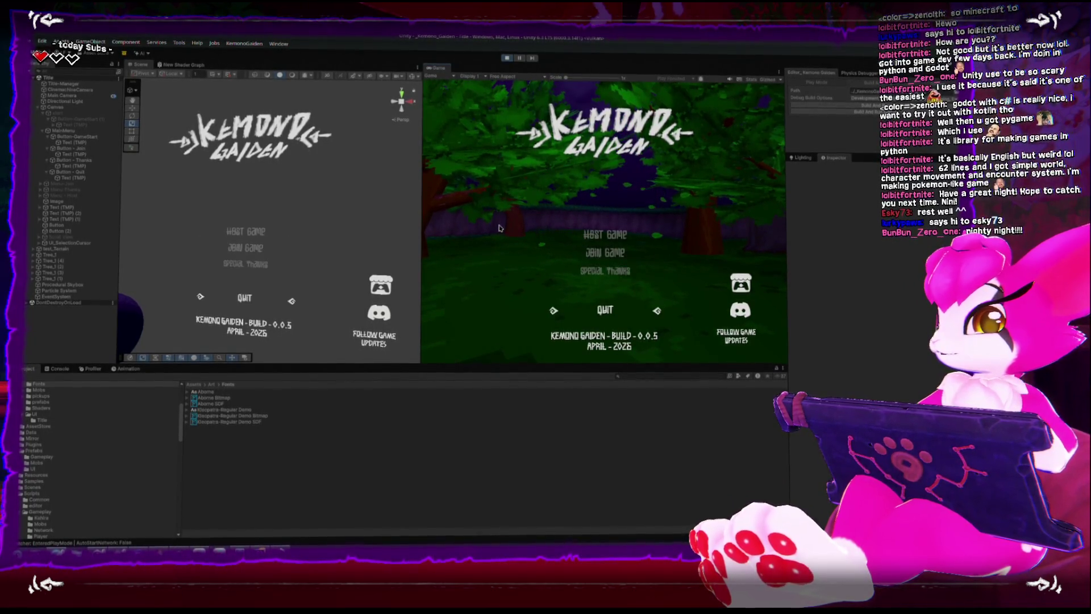
key(Up)
key(Up)
key(Down)
key(Down)
key(Down)
key(Up)
key(Up)
key(Up)
key(Return)
key(Up)
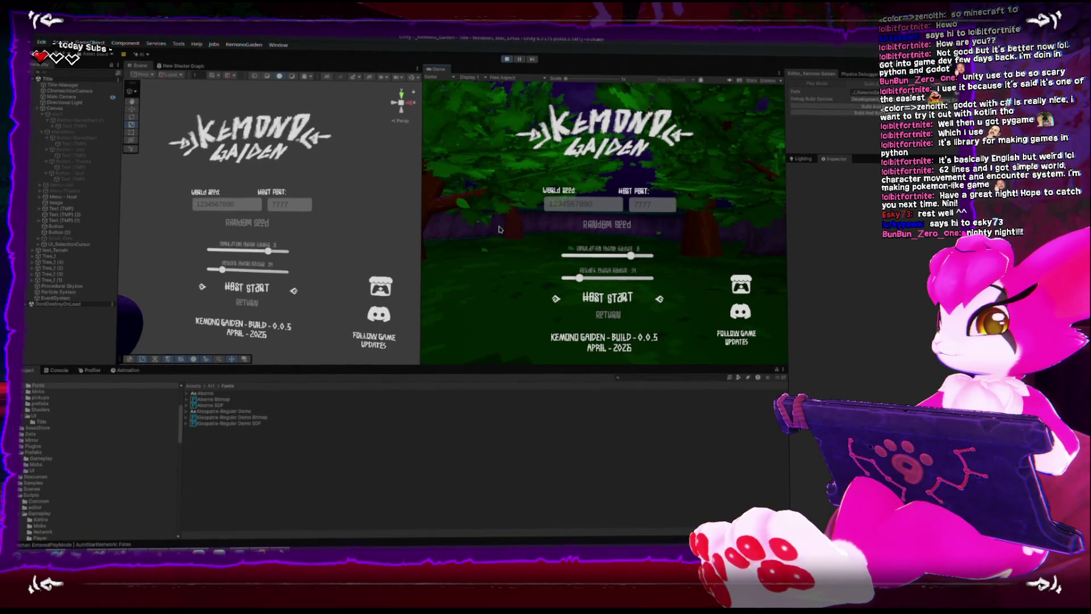
Move to the chunk radius sliders and raise the simulation chunk radius
key(Left)
key(Left)
key(Left)
key(Left)
key(Left)
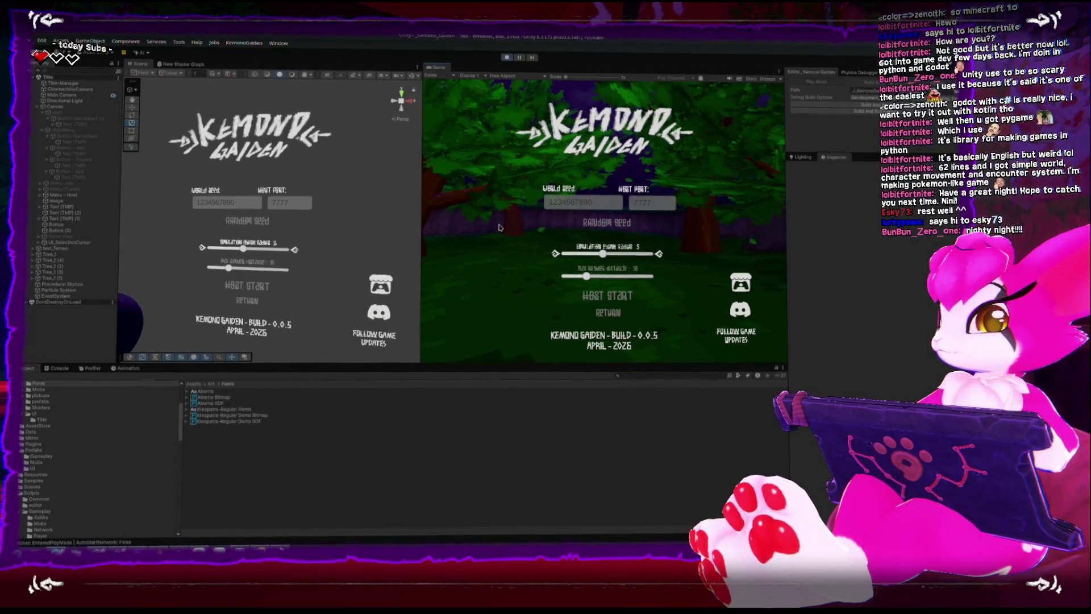
key(Right)
key(Right)
key(Right)
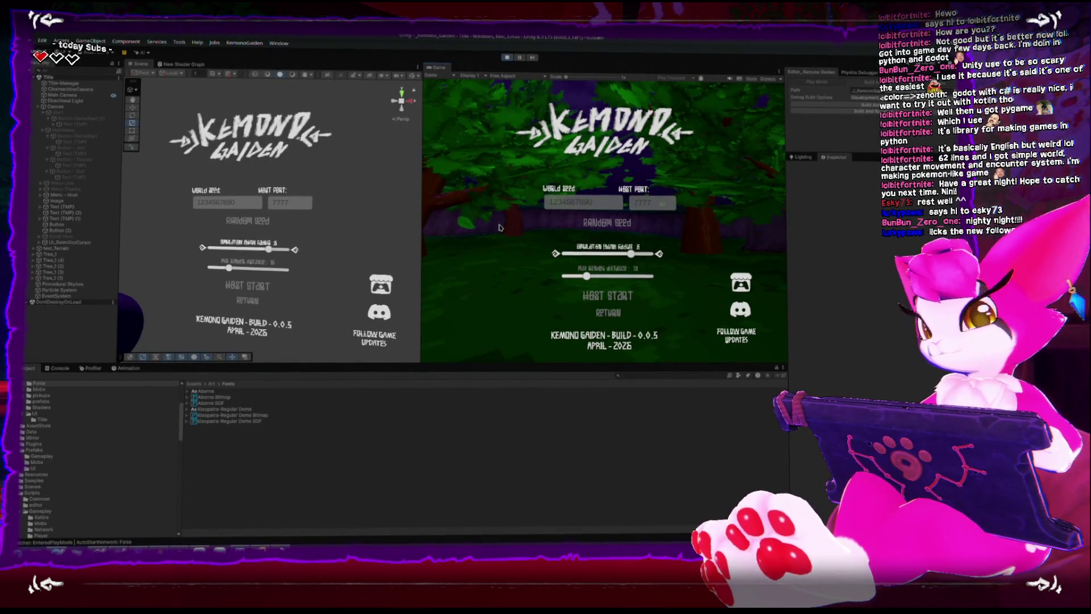
key(Up)
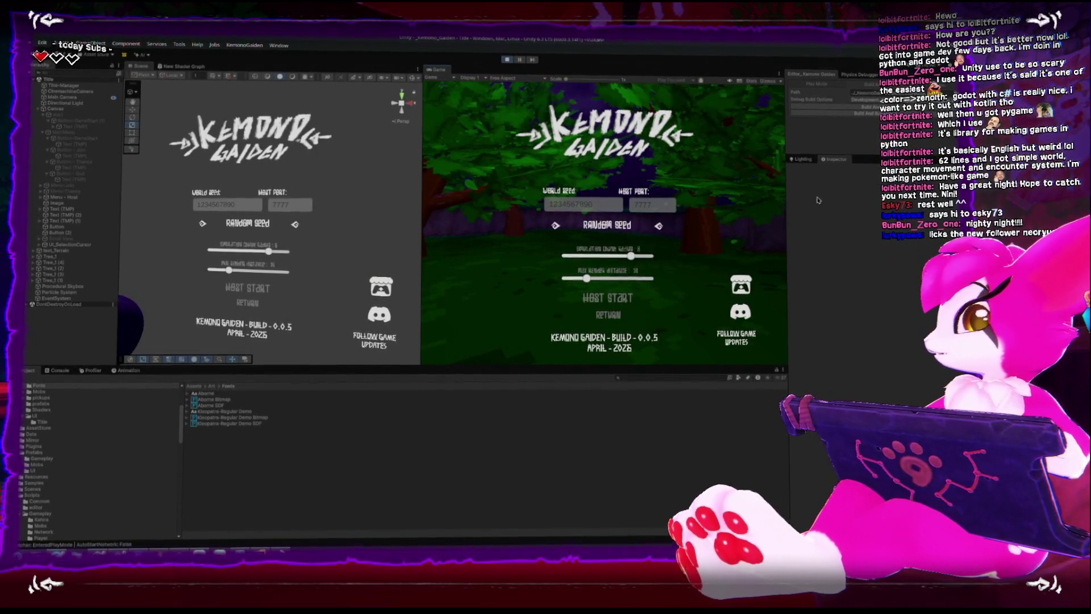